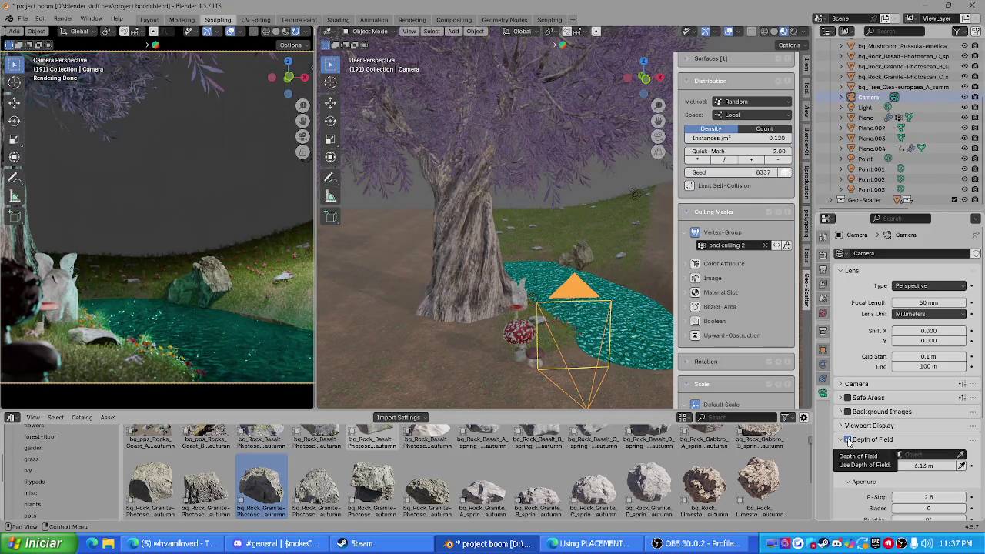
Step: Enable camera depth of field and apply the white interface theme preset in Preferences
{"action": "left_click", "coordinate": [848, 439]}
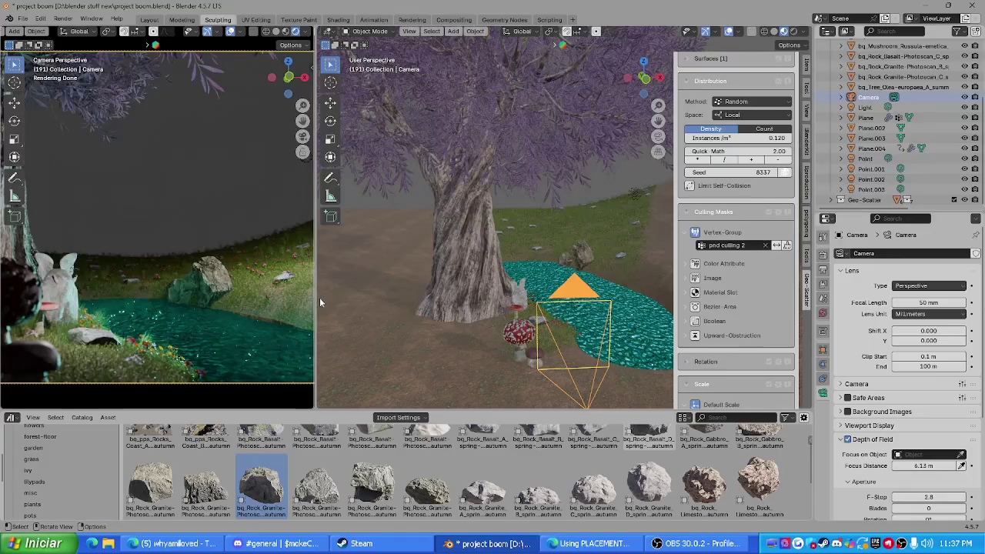
{"action": "left_click", "coordinate": [22, 19]}
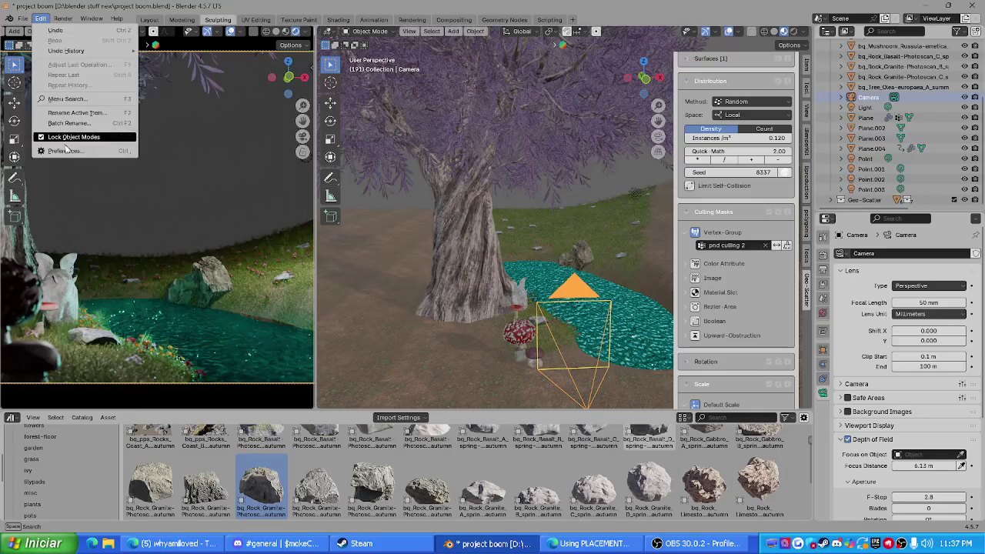
{"action": "left_click", "coordinate": [65, 151]}
{"action": "left_click", "coordinate": [151, 28]}
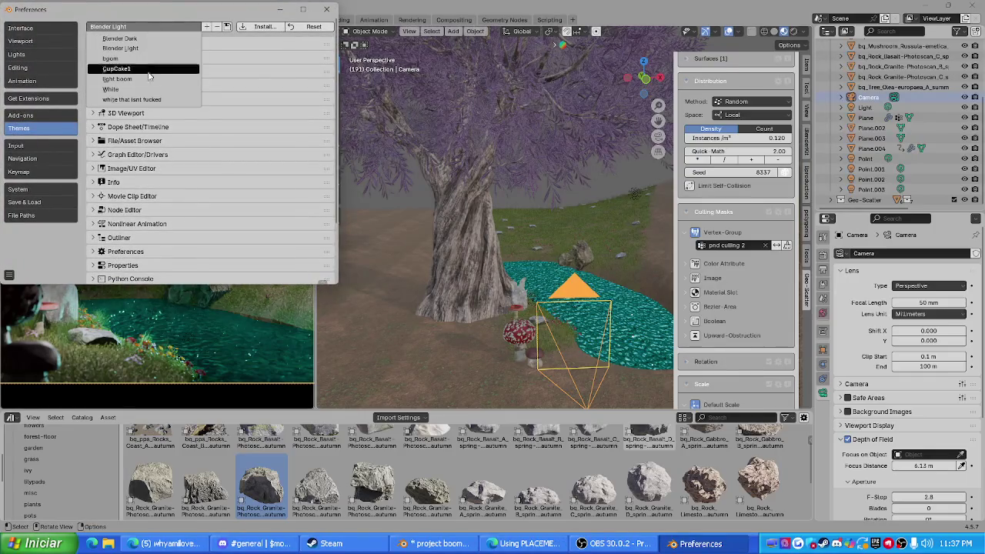
{"action": "left_click", "coordinate": [149, 100]}
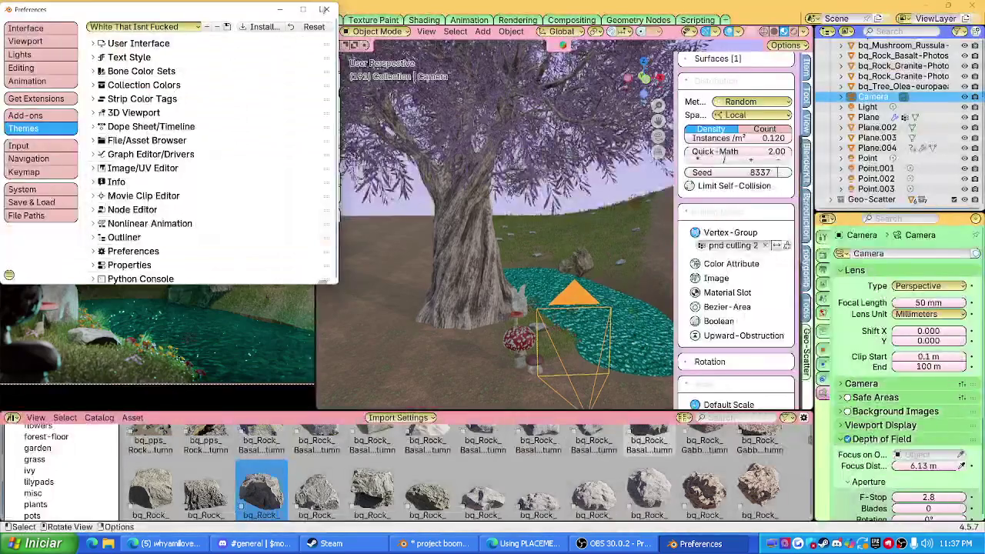
{"action": "left_click", "coordinate": [327, 10]}
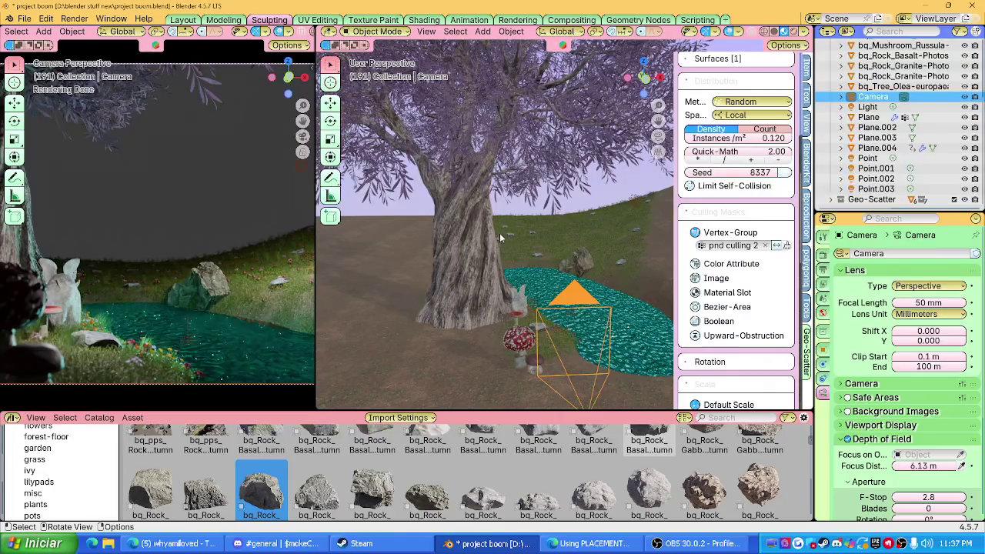
Step: Hide the olive tree and reselect the red mushroom
{"action": "left_click", "coordinate": [519, 343]}
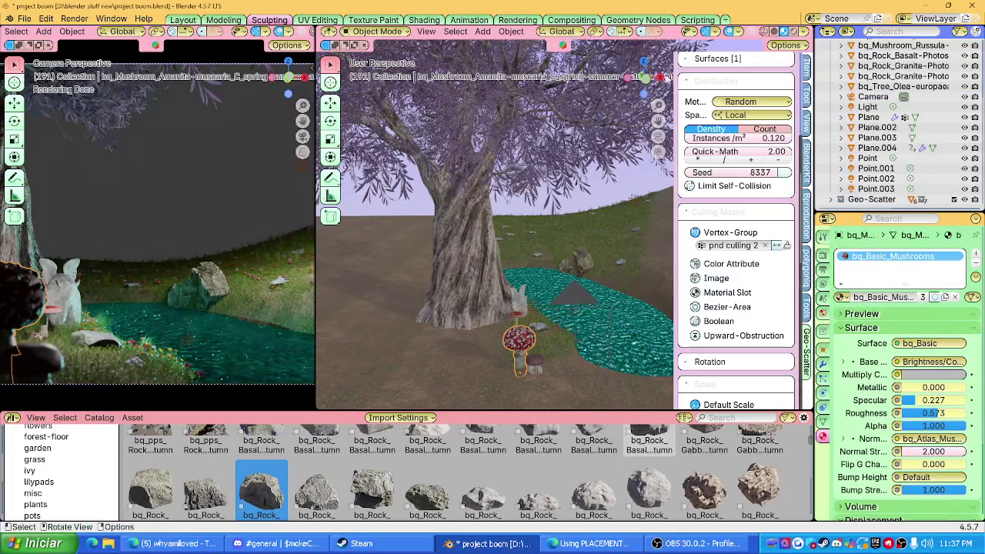
{"action": "left_click", "coordinate": [460, 222]}
{"action": "key", "text": "h"}
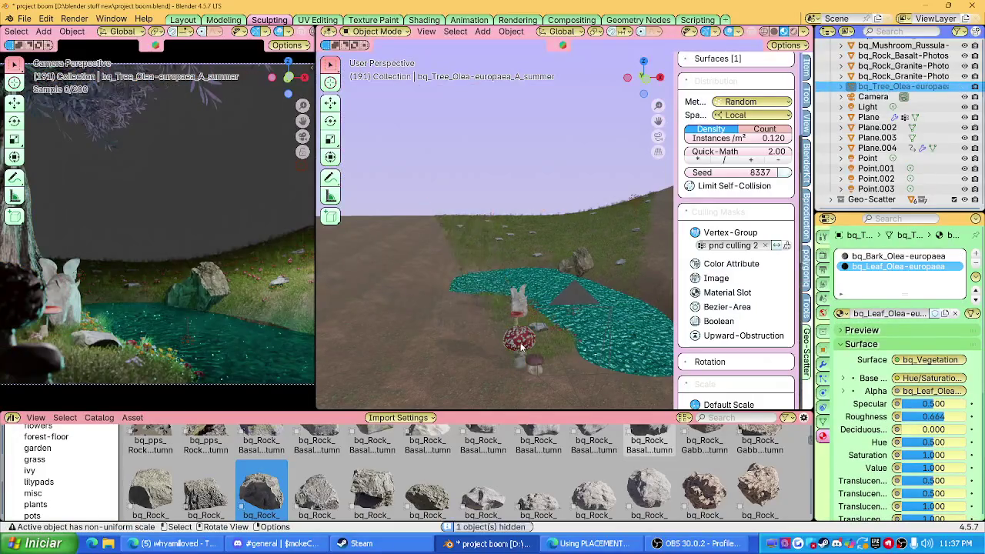
{"action": "left_click", "coordinate": [517, 340]}
Step: Paste a copy of the red mushroom and move it beside the rock in top view
{"action": "left_click_drag", "start_coordinate": [639, 86], "coordinate": [645, 69]}
{"action": "left_click", "coordinate": [644, 63]}
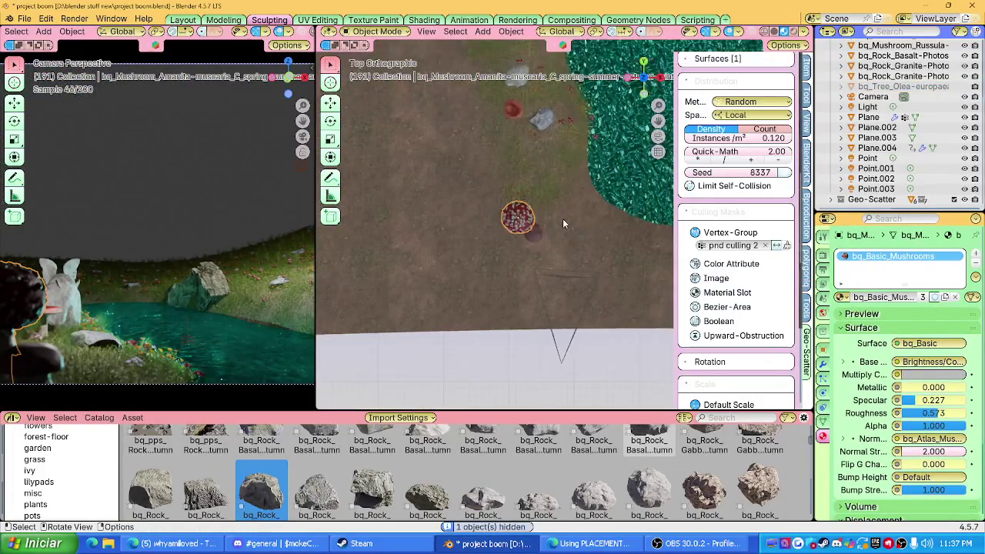
{"action": "key", "text": "ctrl+v"}
{"action": "key", "text": "g"}
{"action": "middle_click_drag", "start_coordinate": [484, 308], "coordinate": [467, 330], "text": "shift"}
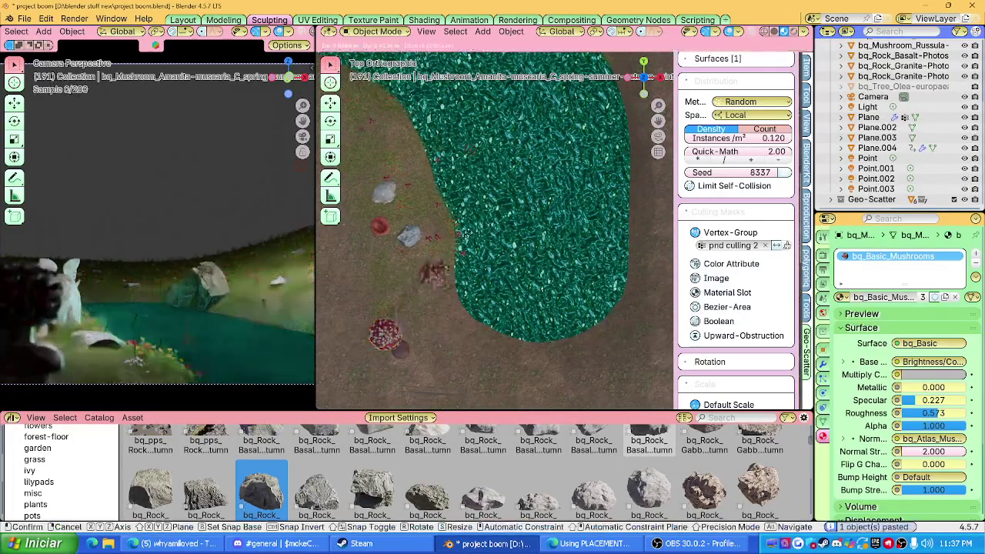
{"action": "left_click_drag", "start_coordinate": [388, 332], "coordinate": [508, 149]}
{"action": "middle_click_drag", "start_coordinate": [512, 150], "coordinate": [474, 327], "text": "shift"}
{"action": "left_click_drag", "start_coordinate": [475, 327], "coordinate": [476, 100]}
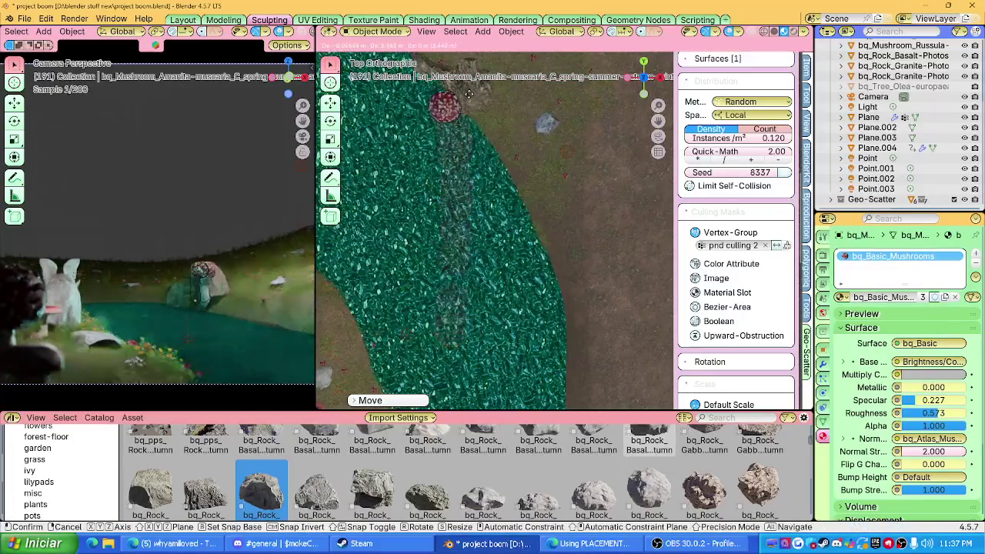
{"action": "middle_click_drag", "start_coordinate": [476, 100], "coordinate": [497, 200], "text": "shift"}
{"action": "scroll", "coordinate": [508, 264], "scroll_direction": "up", "scroll_amount": 3}
{"action": "middle_click_drag", "start_coordinate": [508, 265], "coordinate": [525, 248]}
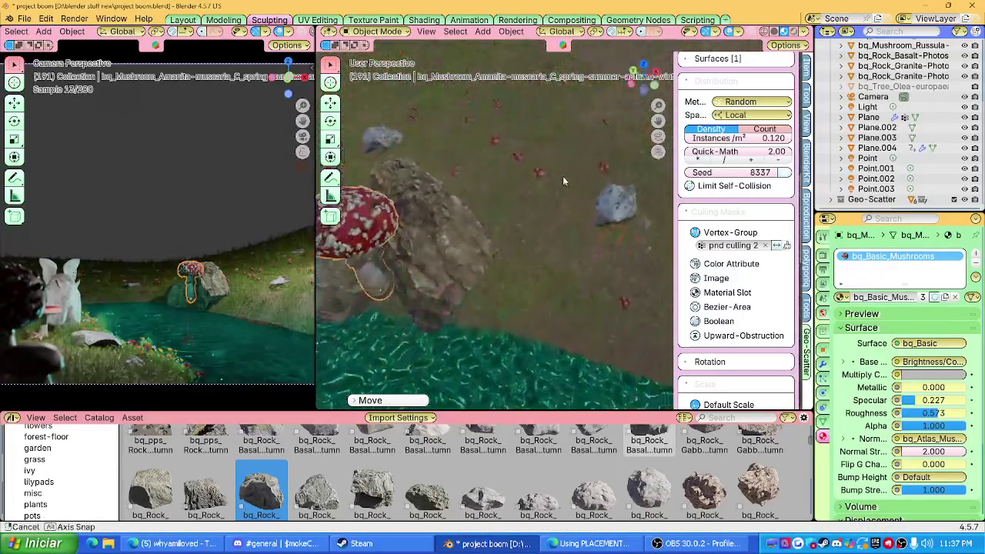
Step: Shrink the pasted mushroom and adjust its height (Z) and sideways (X) position
{"action": "key", "text": "s"}
{"action": "left_click", "coordinate": [557, 239]}
{"action": "key", "text": "g"}
{"action": "key", "text": "z"}
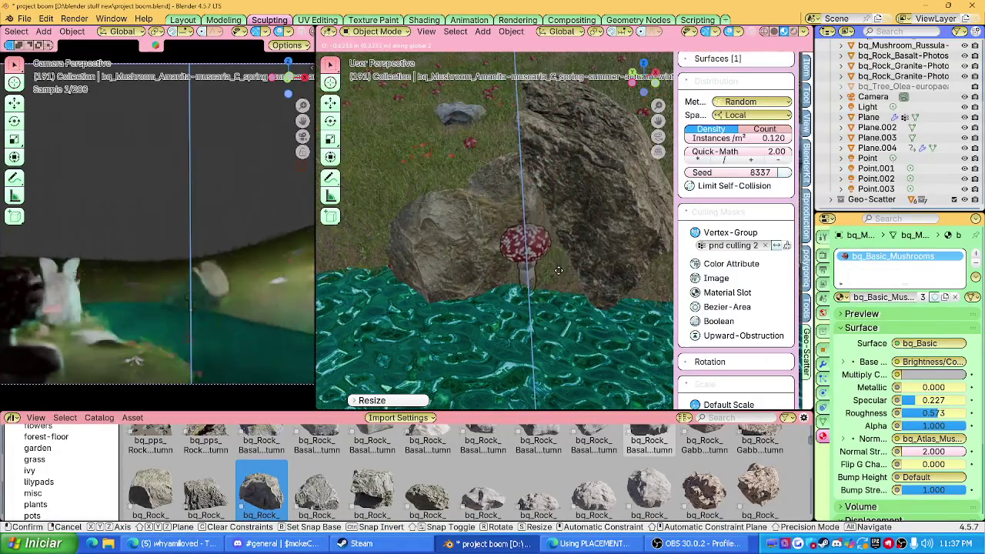
{"action": "left_click", "coordinate": [538, 253]}
{"action": "mouse_move", "coordinate": [538, 253]}
{"action": "middle_mouse_down"}
{"action": "mouse_move", "coordinate": [512, 256]}
{"action": "mouse_move", "coordinate": [452, 115]}
{"action": "middle_mouse_up"}
{"action": "key", "text": "g"}
{"action": "key", "text": "x"}
{"action": "left_click", "coordinate": [504, 259]}
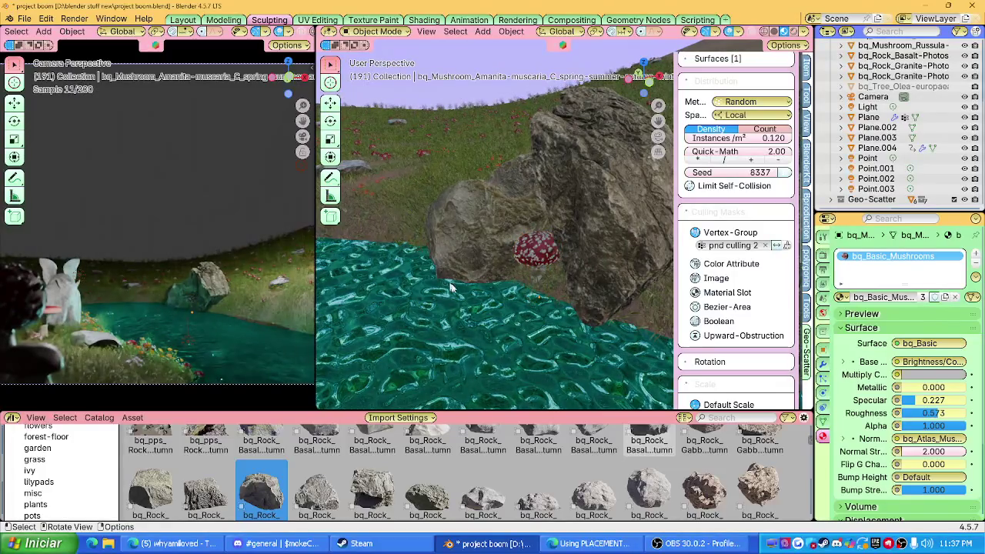
Step: Zoom and orbit the views to inspect the river, mushroom and rock
{"action": "scroll", "coordinate": [507, 285], "scroll_direction": "down", "scroll_amount": 3}
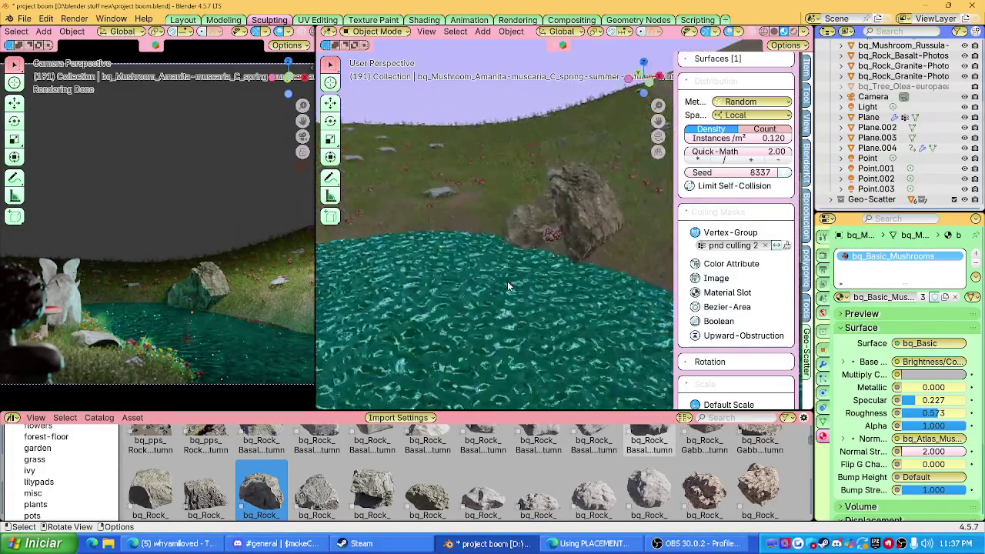
{"action": "scroll", "coordinate": [507, 280], "scroll_direction": "down", "scroll_amount": 3}
{"action": "scroll", "coordinate": [508, 290], "scroll_direction": "down", "scroll_amount": 3}
{"action": "middle_click_drag", "start_coordinate": [531, 312], "coordinate": [512, 311]}
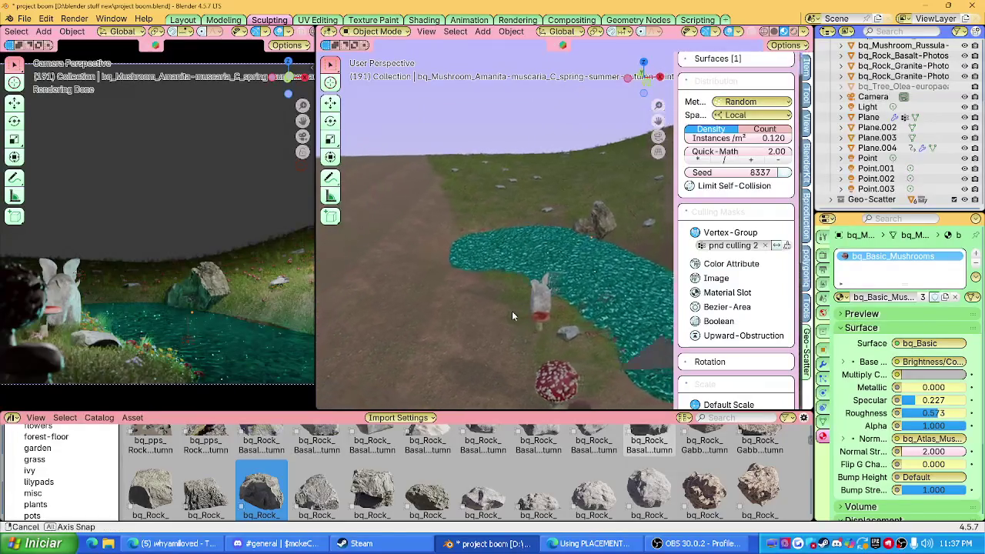
{"action": "scroll", "coordinate": [267, 275], "scroll_direction": "up", "scroll_amount": 2}
{"action": "scroll", "coordinate": [267, 276], "scroll_direction": "up", "scroll_amount": 2}
{"action": "mouse_move", "coordinate": [247, 274]}
{"action": "middle_mouse_down"}
{"action": "mouse_move", "coordinate": [209, 262]}
{"action": "mouse_move", "coordinate": [270, 290]}
{"action": "mouse_move", "coordinate": [225, 245]}
{"action": "mouse_move", "coordinate": [276, 185]}
{"action": "middle_mouse_up"}
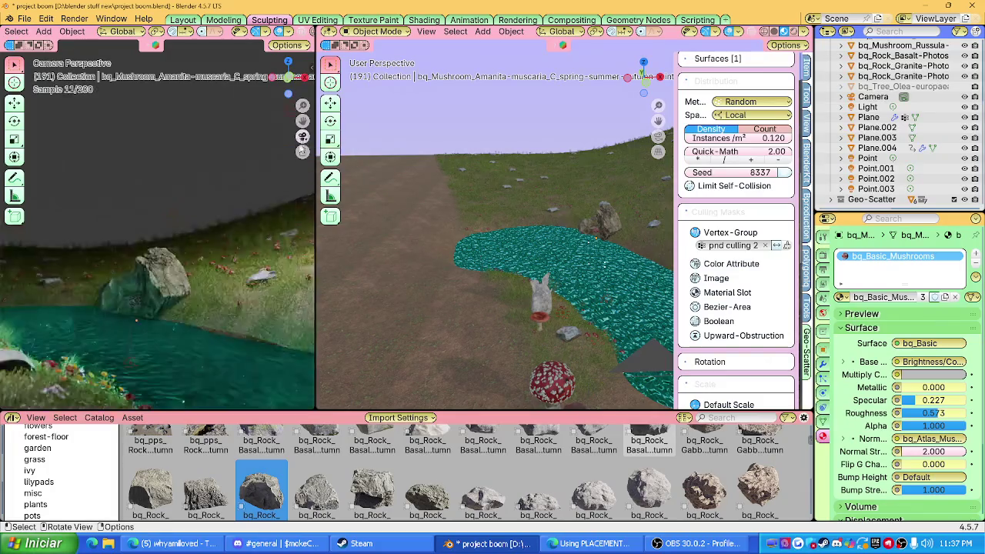
Step: Look through the camera in the left viewport and zoom to frame the scene
{"action": "left_click", "coordinate": [303, 137]}
{"action": "key", "text": "Home"}
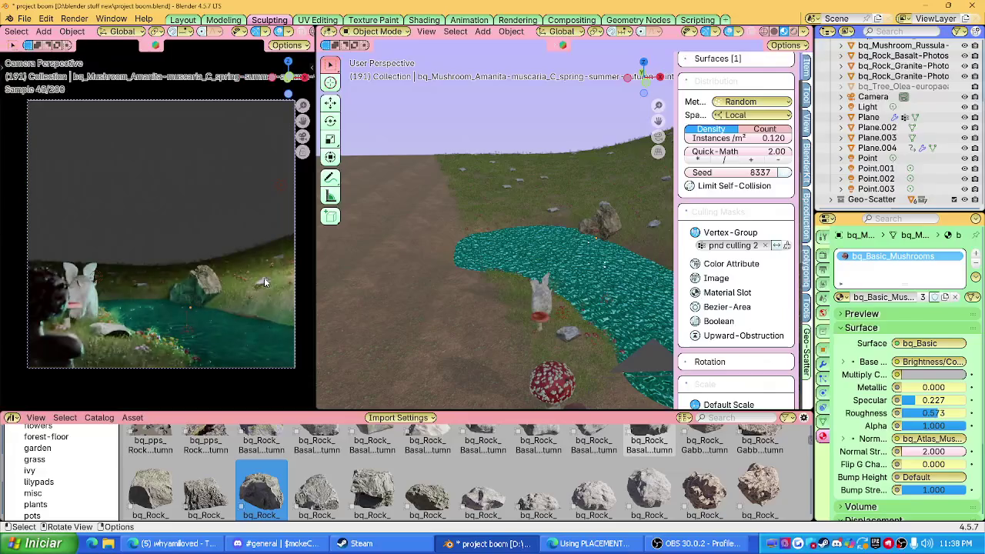
{"action": "scroll", "coordinate": [264, 279], "scroll_direction": "up", "scroll_amount": 2}
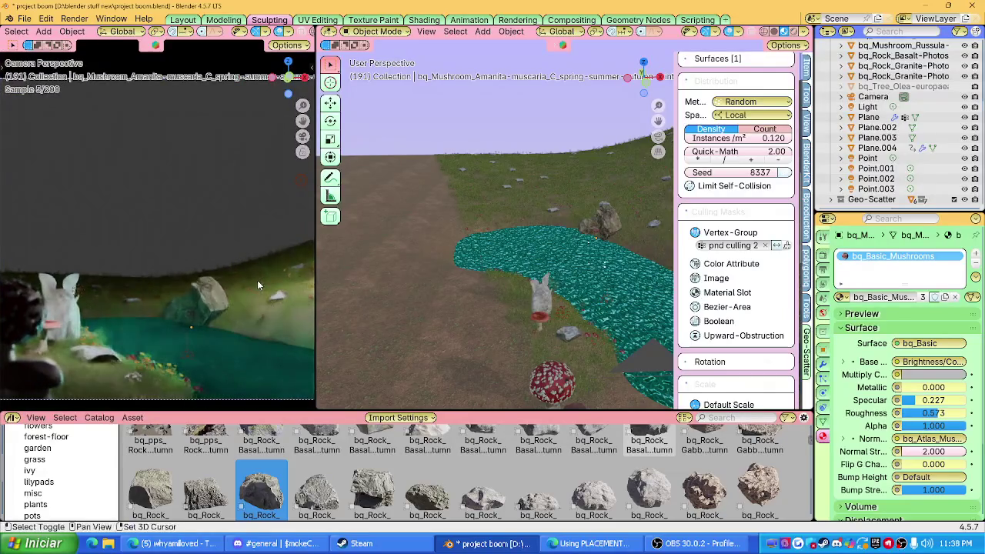
{"action": "scroll", "coordinate": [257, 283], "scroll_direction": "down", "scroll_amount": 2}
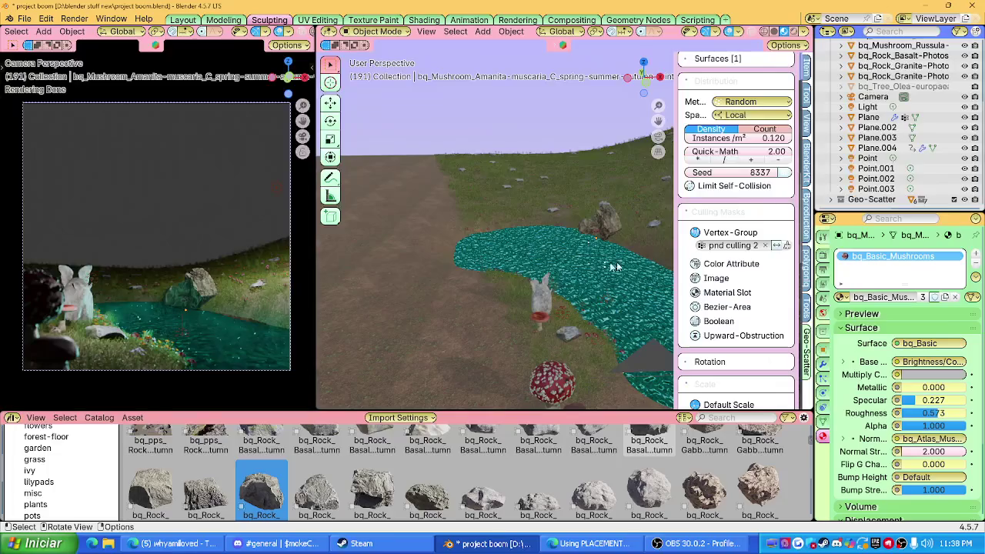
{"action": "scroll", "coordinate": [710, 209], "scroll_direction": "up", "scroll_amount": 1}
{"action": "scroll", "coordinate": [711, 209], "scroll_direction": "up", "scroll_amount": 4}
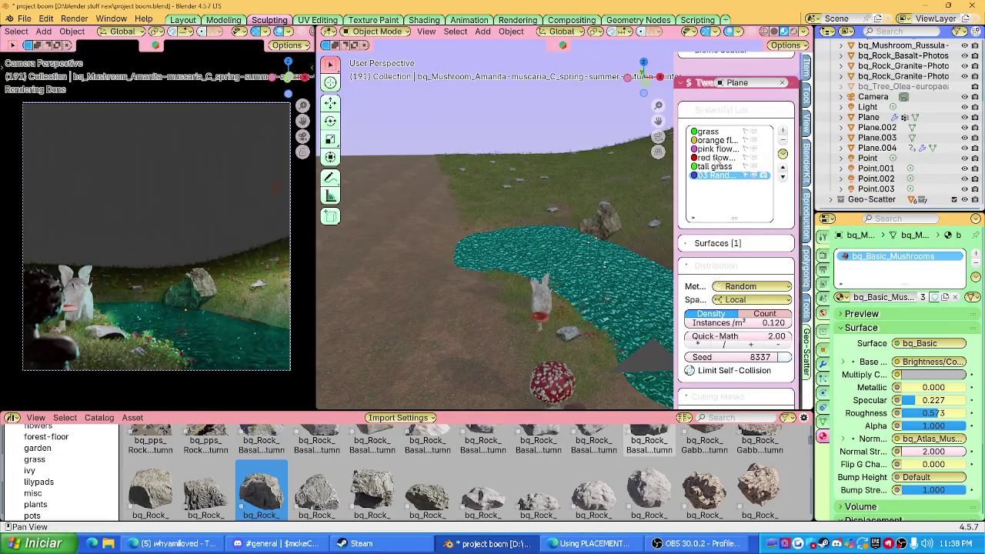
Step: Raise the red flower scatter density to 0.770 instances per m²
{"action": "left_click", "coordinate": [714, 158]}
{"action": "mouse_move", "coordinate": [737, 323]}
{"action": "left_mouse_down"}
{"action": "mouse_move", "coordinate": [750, 323]}
{"action": "mouse_move", "coordinate": [734, 322]}
{"action": "left_mouse_up"}
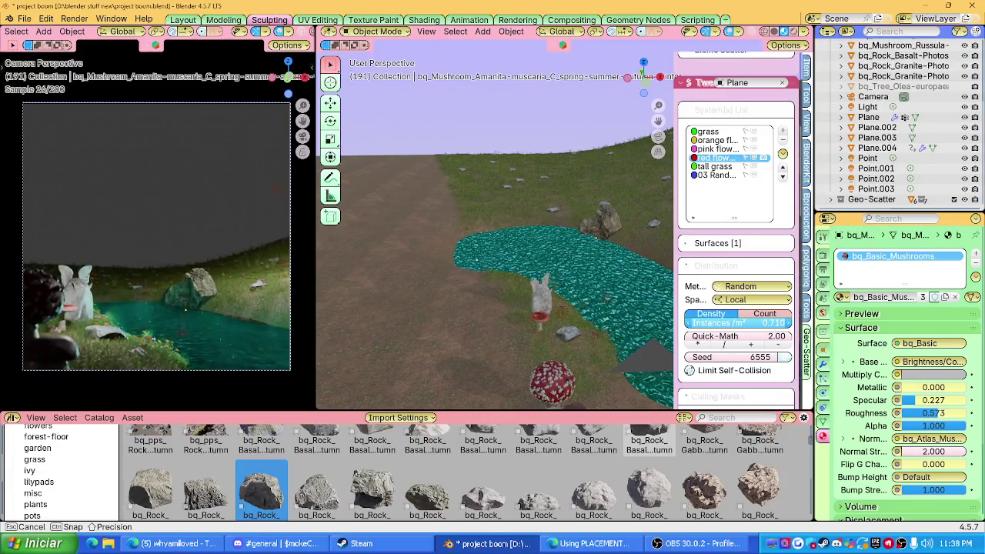
{"action": "left_click_drag", "start_coordinate": [735, 322], "coordinate": [737, 322]}
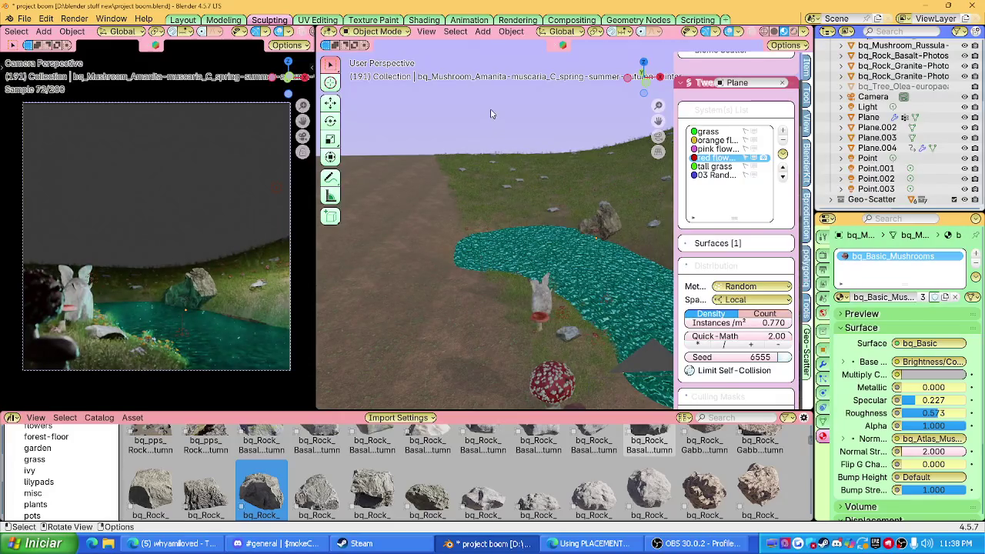
{"action": "scroll", "coordinate": [199, 260], "scroll_direction": "up", "scroll_amount": 4}
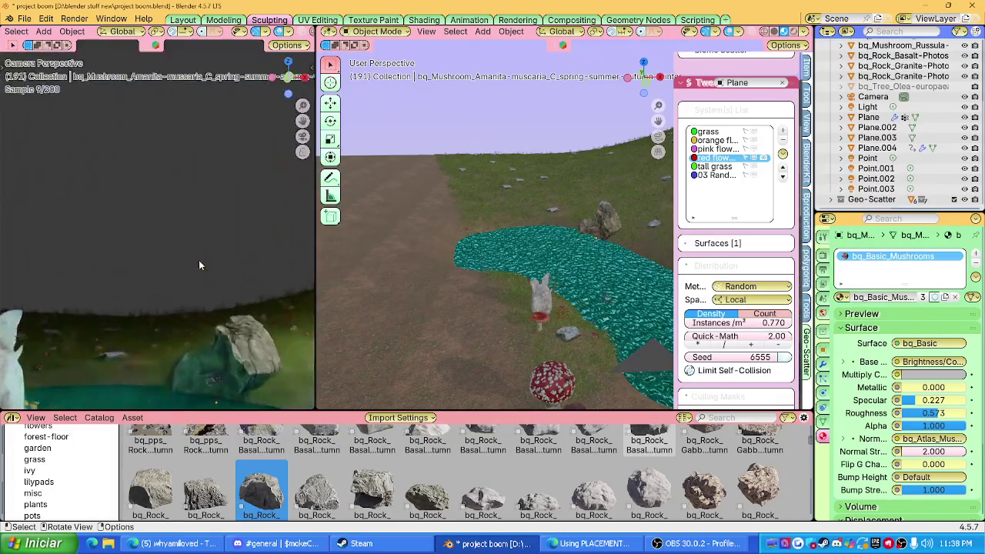
{"action": "scroll", "coordinate": [199, 260], "scroll_direction": "down", "scroll_amount": 2}
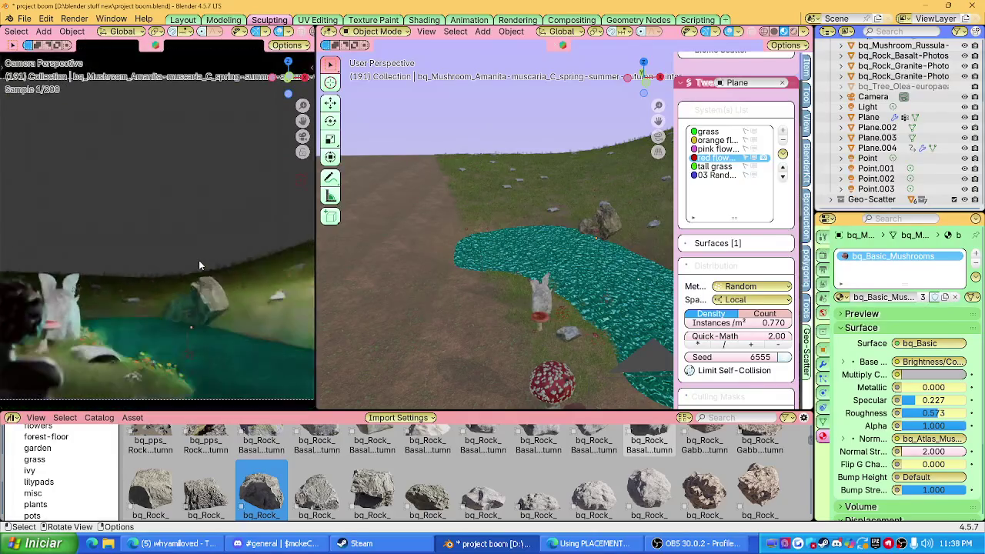
{"action": "scroll", "coordinate": [199, 260], "scroll_direction": "down", "scroll_amount": 2}
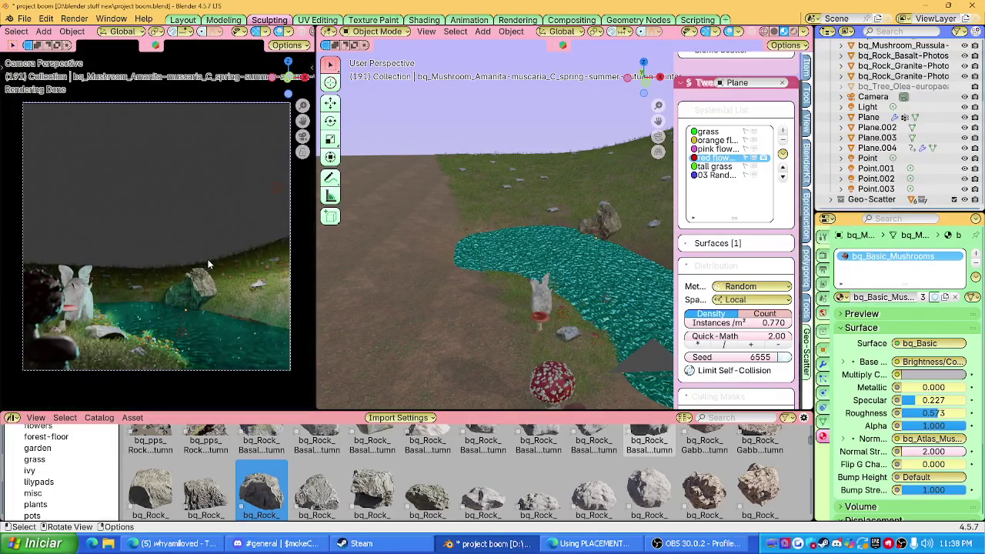
Step: Set the grass scatter's default scale Z factor to 1.54
{"action": "left_click", "coordinate": [717, 134]}
{"action": "scroll", "coordinate": [724, 317], "scroll_direction": "down", "scroll_amount": 5}
{"action": "scroll", "coordinate": [724, 317], "scroll_direction": "down", "scroll_amount": 2}
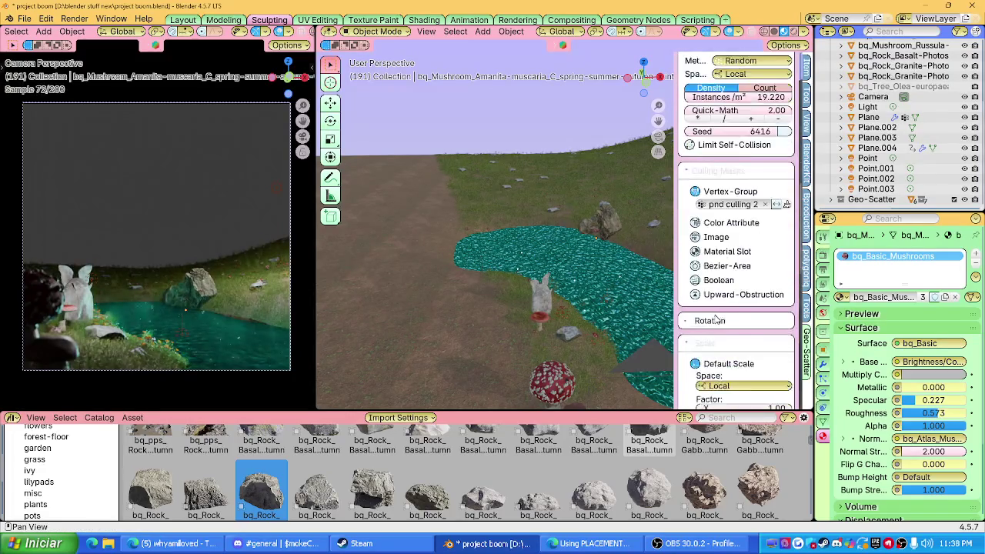
{"action": "scroll", "coordinate": [719, 313], "scroll_direction": "down", "scroll_amount": 4}
{"action": "left_click_drag", "start_coordinate": [723, 324], "coordinate": [777, 324]}
{"action": "scroll", "coordinate": [215, 275], "scroll_direction": "up", "scroll_amount": 4}
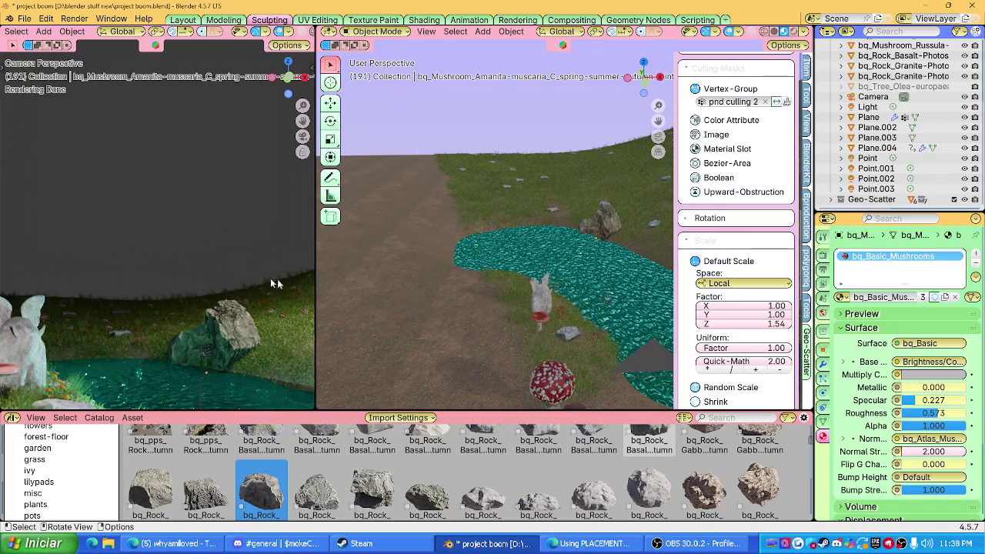
{"action": "scroll", "coordinate": [258, 290], "scroll_direction": "down", "scroll_amount": 2}
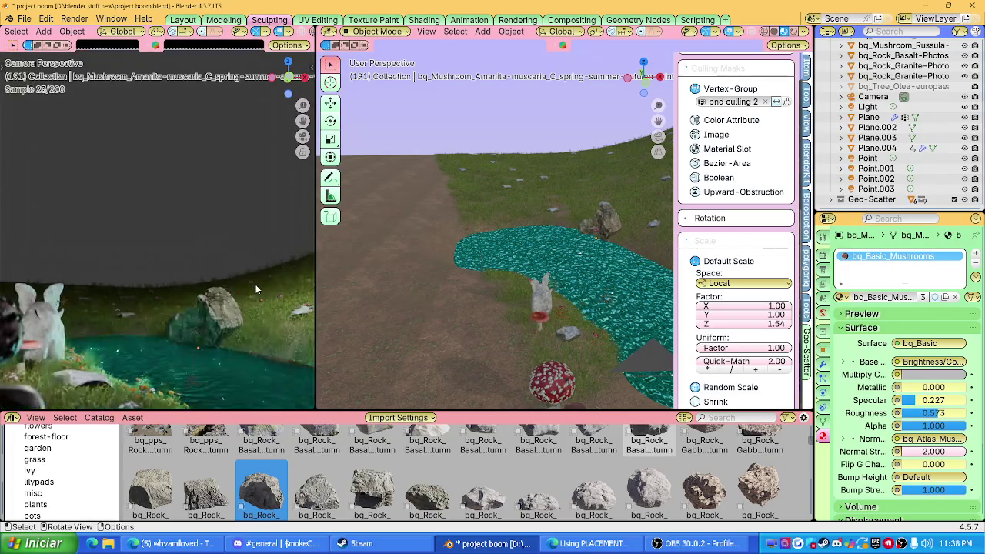
{"action": "scroll", "coordinate": [265, 290], "scroll_direction": "down", "scroll_amount": 1}
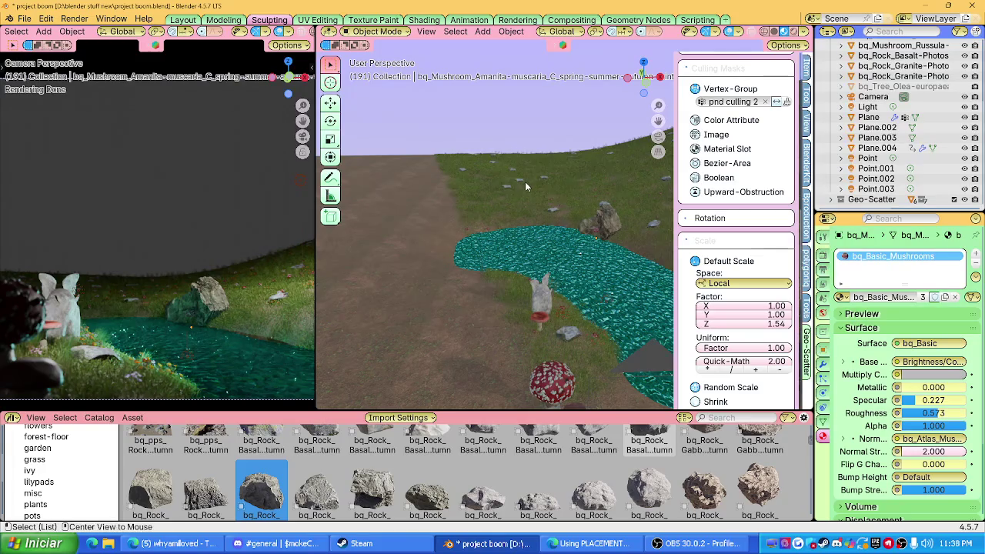
Step: Unhide the olive tree and deselect it
{"action": "key", "text": "alt+h"}
{"action": "middle_click_drag", "start_coordinate": [526, 186], "coordinate": [535, 221]}
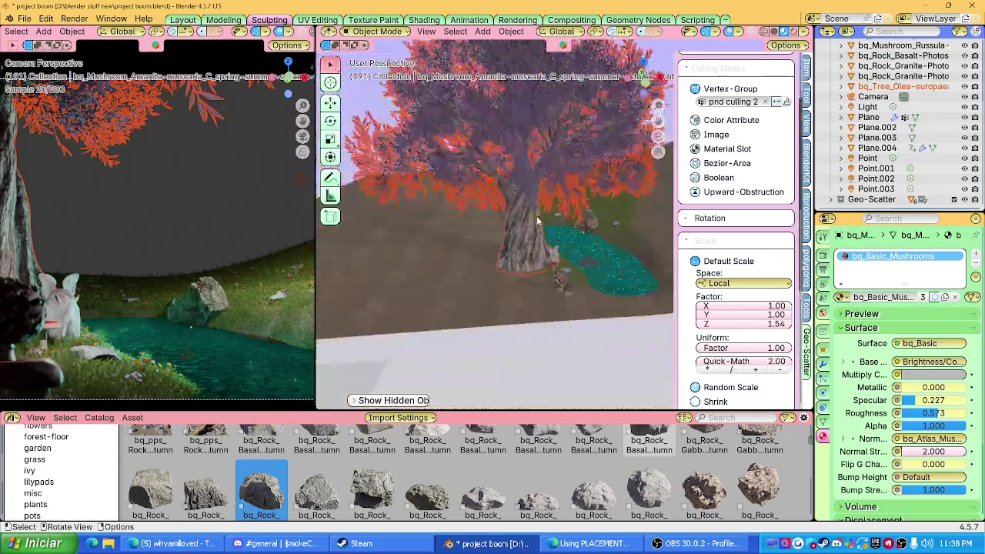
{"action": "left_click", "coordinate": [368, 115]}
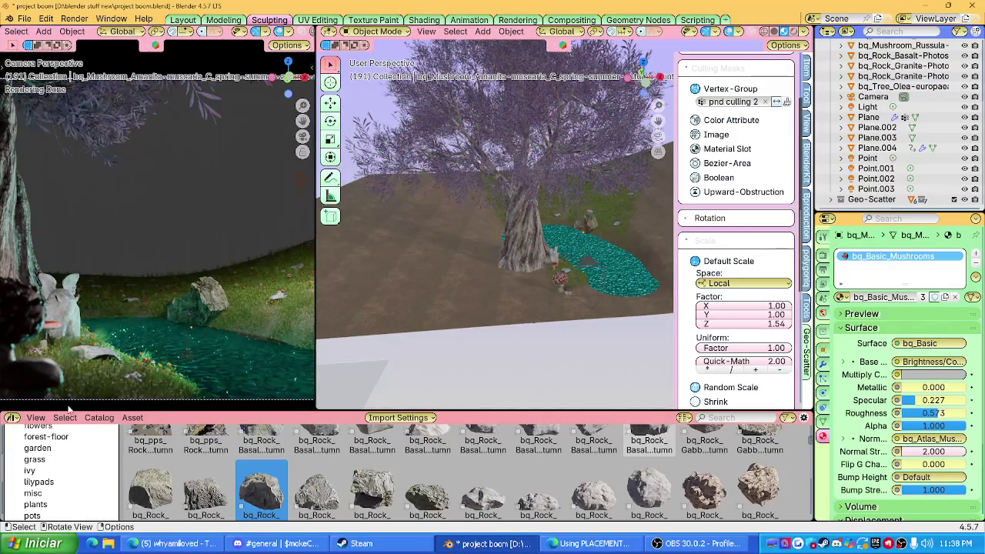
Step: Show the World shader in a Shader Editor and set the Background colour to black
{"action": "left_click", "coordinate": [12, 417]}
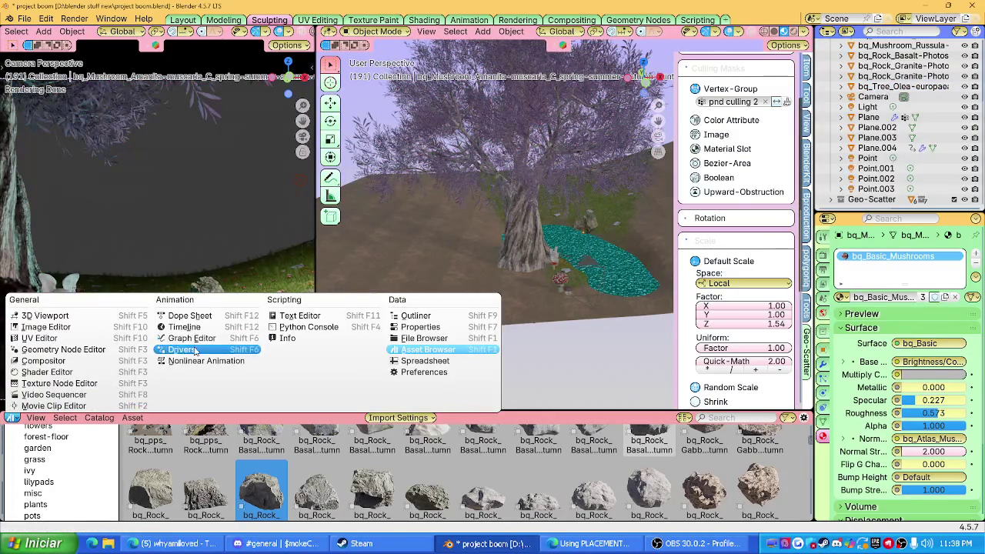
{"action": "left_click", "coordinate": [105, 372]}
{"action": "left_click_drag", "start_coordinate": [123, 410], "coordinate": [123, 297]}
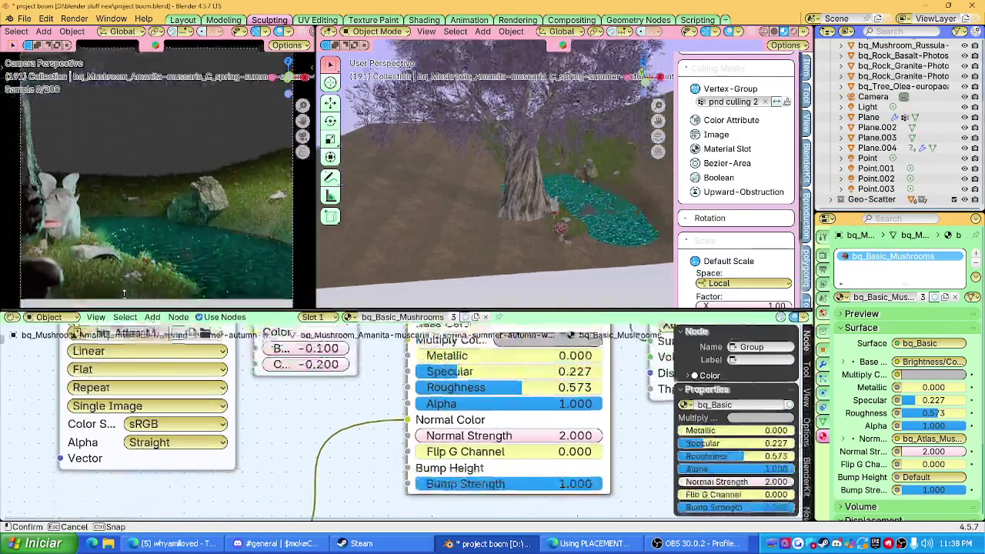
{"action": "scroll", "coordinate": [251, 382], "scroll_direction": "down", "scroll_amount": 4}
{"action": "scroll", "coordinate": [295, 385], "scroll_direction": "up", "scroll_amount": 2}
{"action": "left_click", "coordinate": [68, 306]}
{"action": "left_click", "coordinate": [66, 340]}
{"action": "scroll", "coordinate": [356, 421], "scroll_direction": "up", "scroll_amount": 3}
{"action": "left_click", "coordinate": [346, 396]}
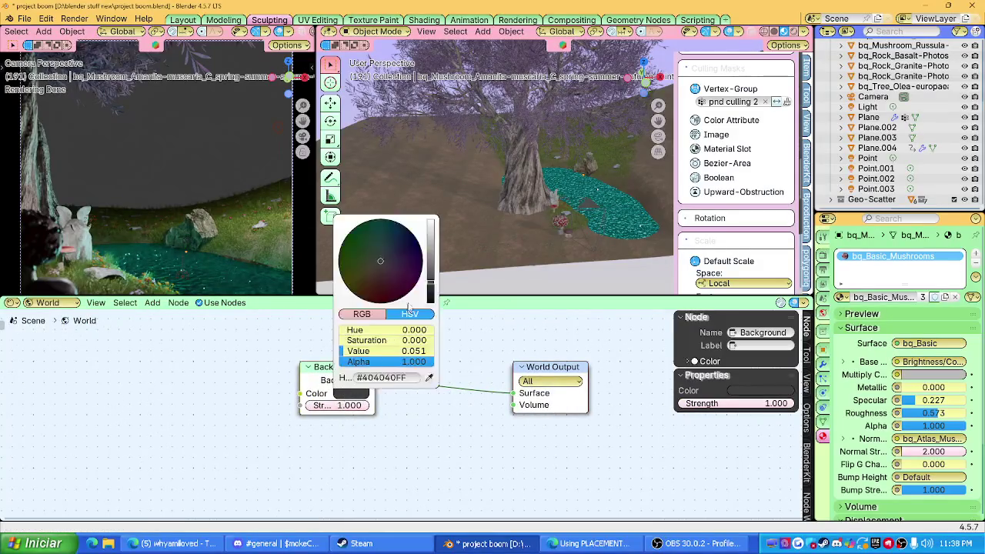
{"action": "mouse_move", "coordinate": [429, 292]}
{"action": "left_mouse_down"}
{"action": "mouse_move", "coordinate": [476, 435]}
{"action": "mouse_move", "coordinate": [531, 499]}
{"action": "left_mouse_up"}
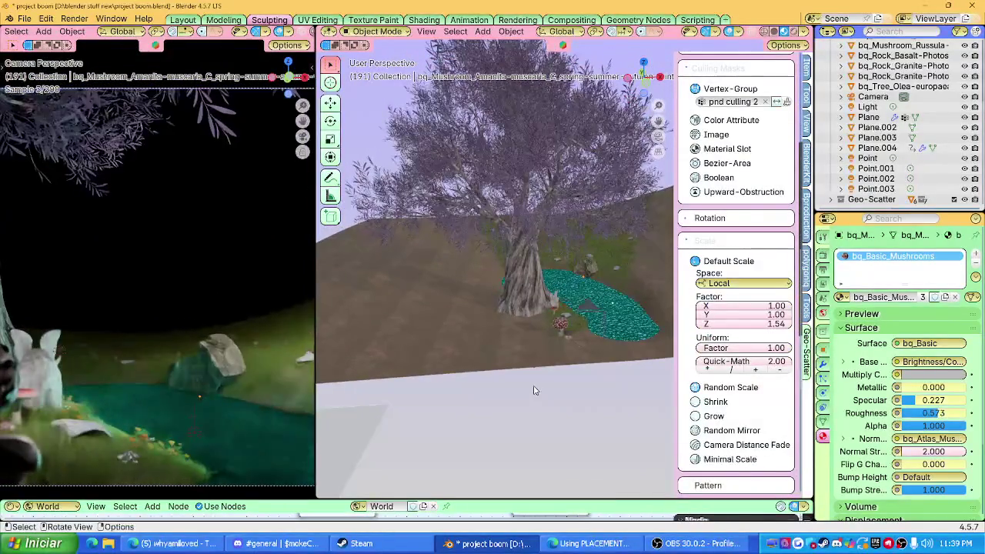
Step: Copy-paste the small Russula mushroom and place the copy beside the rock in top view
{"action": "scroll", "coordinate": [536, 381], "scroll_direction": "up", "scroll_amount": 2}
{"action": "scroll", "coordinate": [537, 361], "scroll_direction": "up", "scroll_amount": 2}
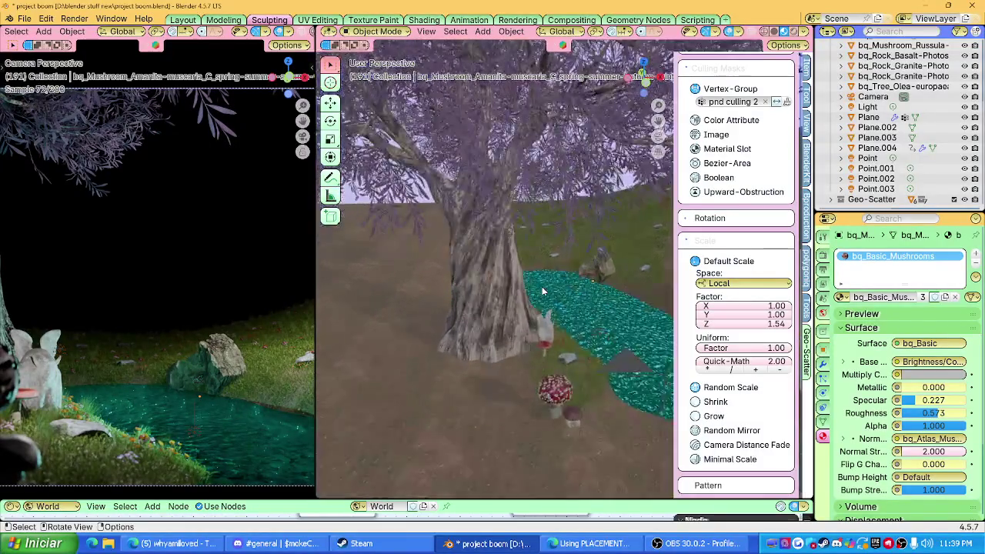
{"action": "scroll", "coordinate": [539, 333], "scroll_direction": "up", "scroll_amount": 2}
{"action": "left_click", "coordinate": [542, 324]}
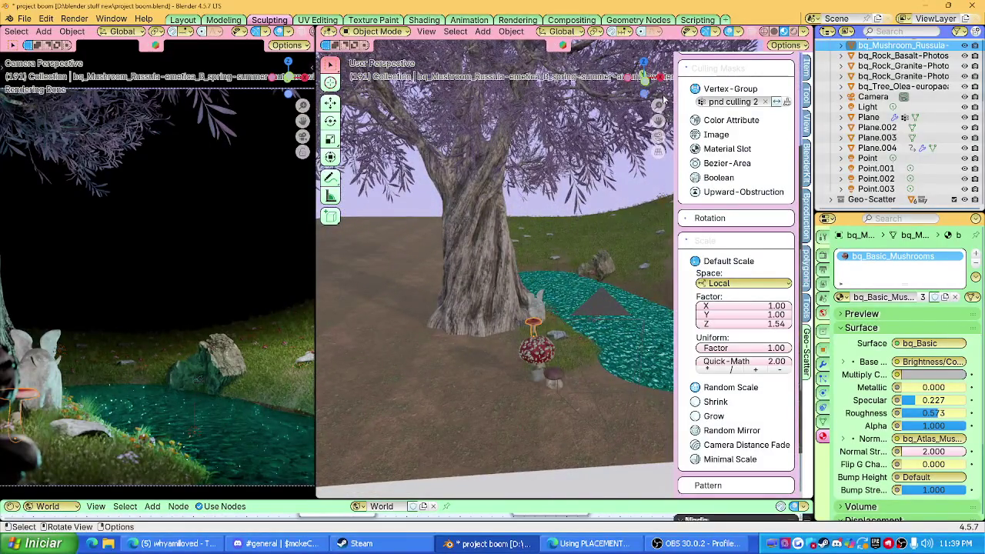
{"action": "left_click", "coordinate": [644, 62]}
{"action": "middle_click_drag", "start_coordinate": [592, 354], "coordinate": [475, 331], "text": "shift"}
{"action": "key", "text": "ctrl+c"}
{"action": "key", "text": "ctrl+v"}
{"action": "key", "text": "g"}
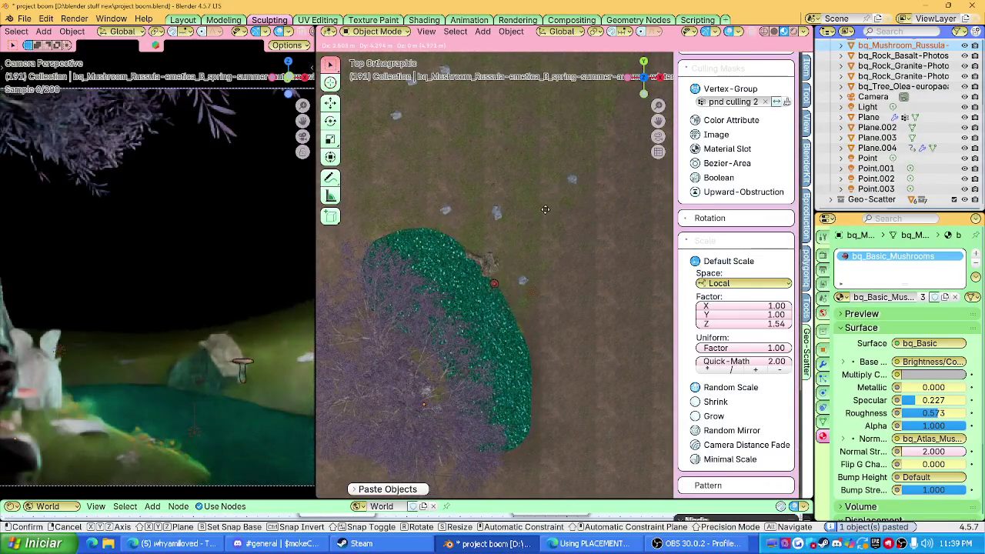
{"action": "left_click", "coordinate": [543, 217]}
Step: Lower the pasted mushroom along Z onto the ground beside the rock
{"action": "mouse_move", "coordinate": [543, 216]}
{"action": "middle_mouse_down"}
{"action": "mouse_move", "coordinate": [579, 246]}
{"action": "mouse_move", "coordinate": [477, 264]}
{"action": "mouse_move", "coordinate": [585, 277]}
{"action": "middle_mouse_up"}
{"action": "scroll", "coordinate": [454, 239], "scroll_direction": "up", "scroll_amount": 2}
{"action": "scroll", "coordinate": [666, 306], "scroll_direction": "up", "scroll_amount": 2}
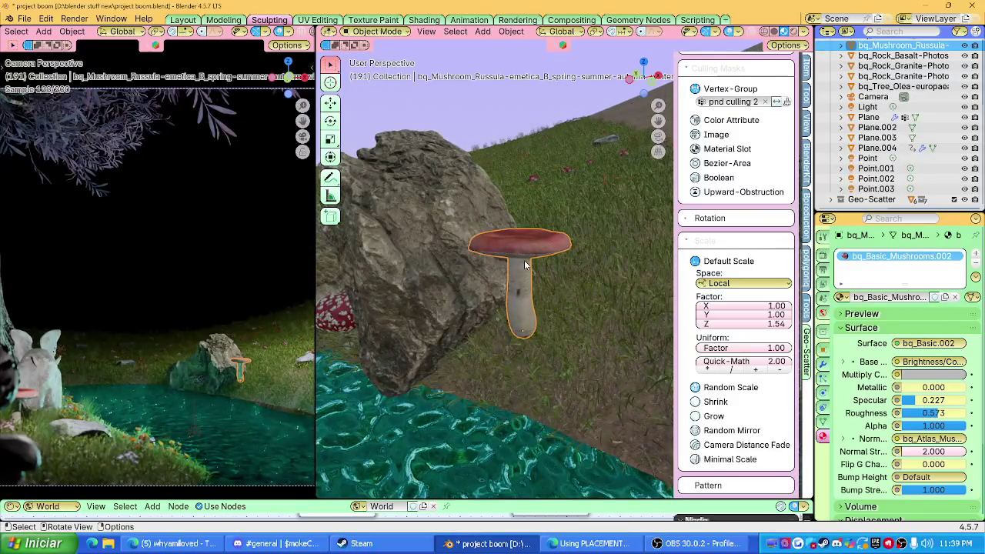
{"action": "mouse_move", "coordinate": [526, 264]}
{"action": "middle_mouse_down"}
{"action": "mouse_move", "coordinate": [483, 272]}
{"action": "mouse_move", "coordinate": [469, 261]}
{"action": "middle_mouse_up"}
{"action": "key", "text": "g"}
{"action": "key", "text": "z"}
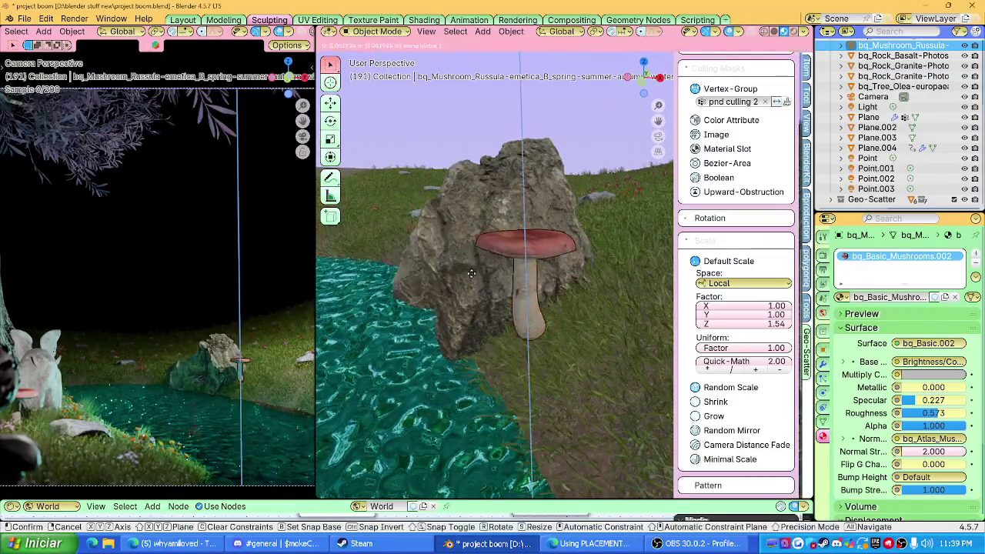
{"action": "left_click", "coordinate": [478, 313]}
Step: Try tilting the mushroom with a rotation, then undo it
{"action": "key", "text": "alt+a"}
{"action": "mouse_move", "coordinate": [466, 300]}
{"action": "middle_mouse_down"}
{"action": "mouse_move", "coordinate": [482, 295]}
{"action": "mouse_move", "coordinate": [500, 326]}
{"action": "middle_mouse_up"}
{"action": "left_click", "coordinate": [521, 322]}
{"action": "key", "text": "s"}
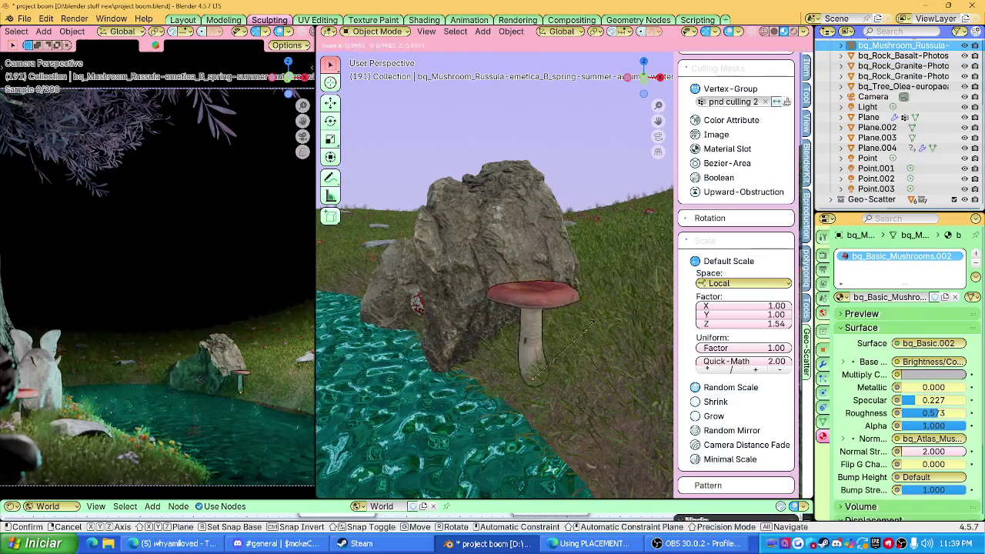
{"action": "key", "text": "r"}
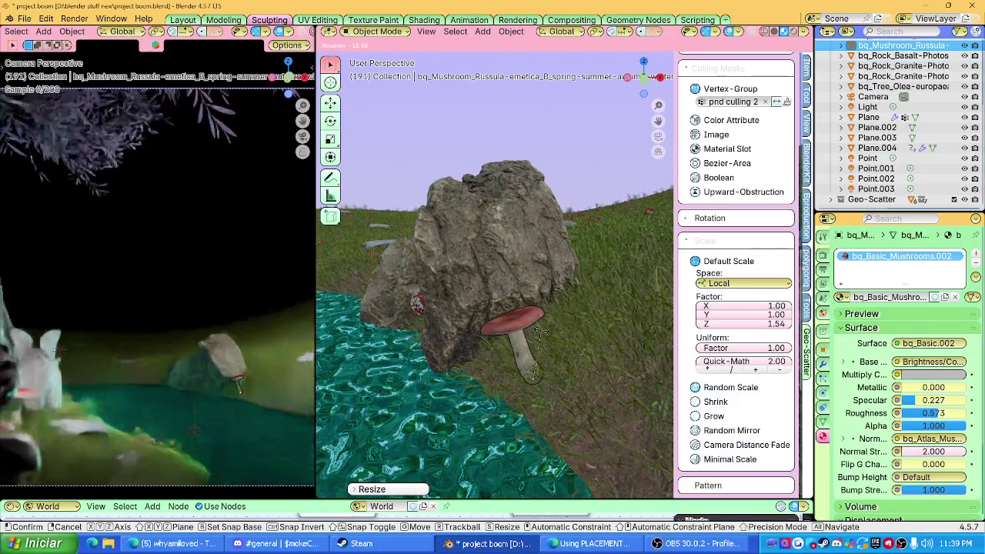
{"action": "left_click", "coordinate": [556, 246]}
{"action": "key", "text": "ctrl+z"}
{"action": "key", "text": "ctrl+z"}
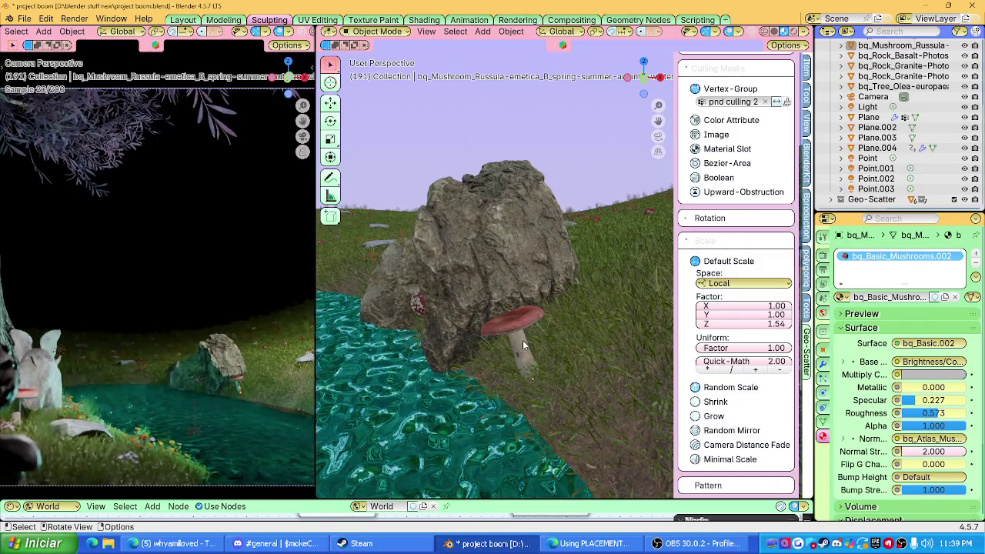
Step: Paste a smaller duplicate mushroom just left of the original
{"action": "left_click", "coordinate": [521, 340]}
{"action": "scroll", "coordinate": [550, 323], "scroll_direction": "up", "scroll_amount": 3}
{"action": "key", "text": "ctrl+c"}
{"action": "key", "text": "ctrl+v"}
{"action": "key", "text": "g"}
{"action": "left_click", "coordinate": [516, 332]}
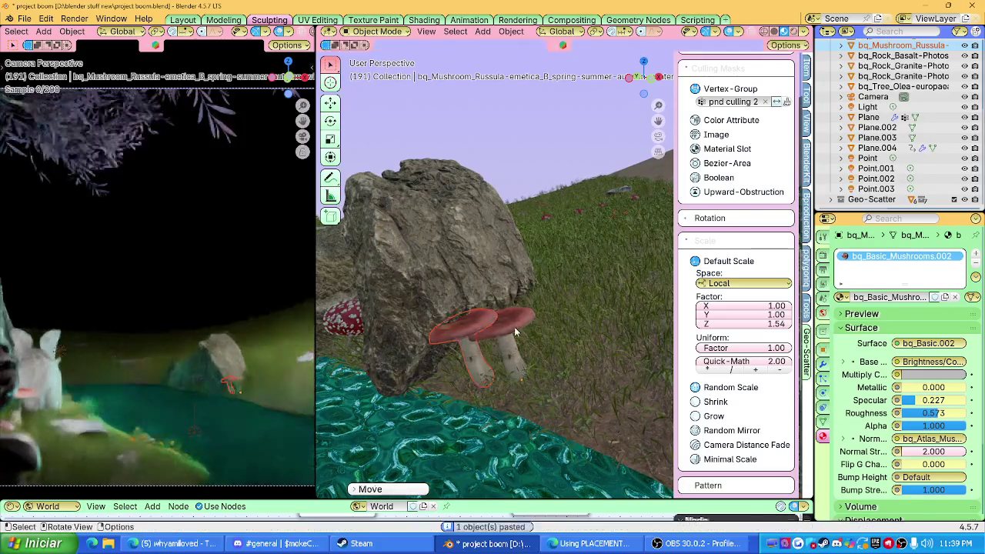
{"action": "key", "text": "s"}
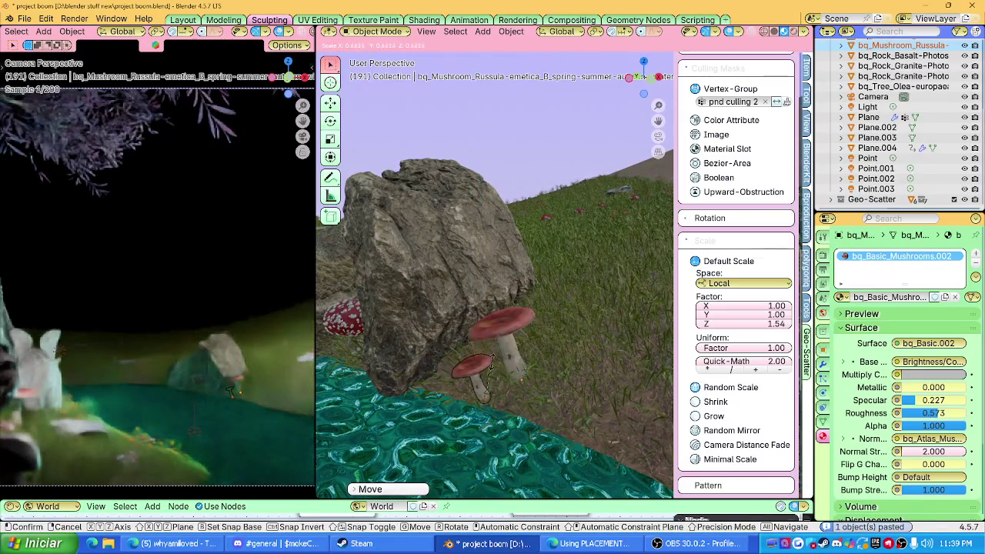
{"action": "left_click", "coordinate": [482, 397]}
Step: Adjust the small duplicate's X position and height, then tilt it
{"action": "middle_click_drag", "start_coordinate": [481, 397], "coordinate": [465, 379]}
{"action": "key", "text": "g"}
{"action": "key", "text": "x"}
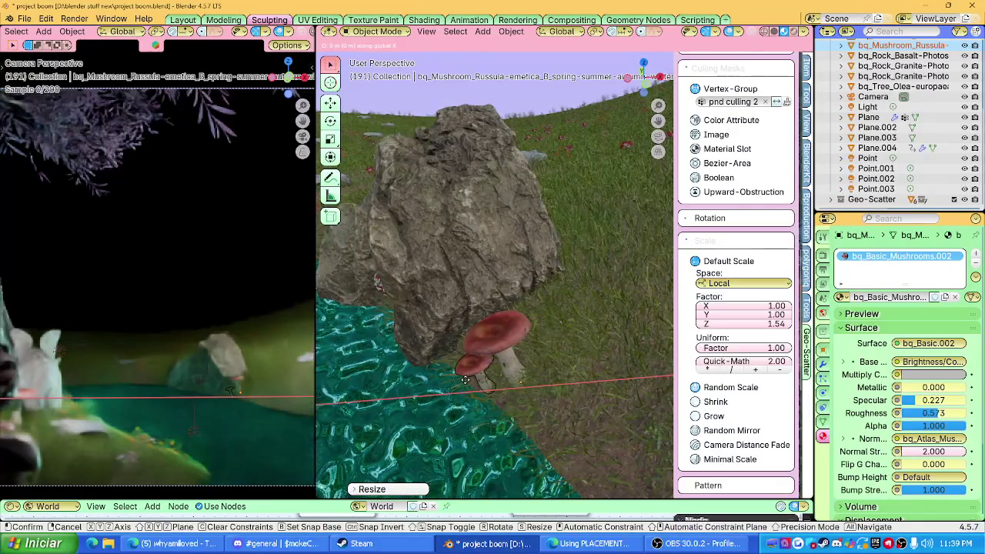
{"action": "left_click", "coordinate": [465, 380]}
{"action": "key", "text": "g"}
{"action": "key", "text": "z"}
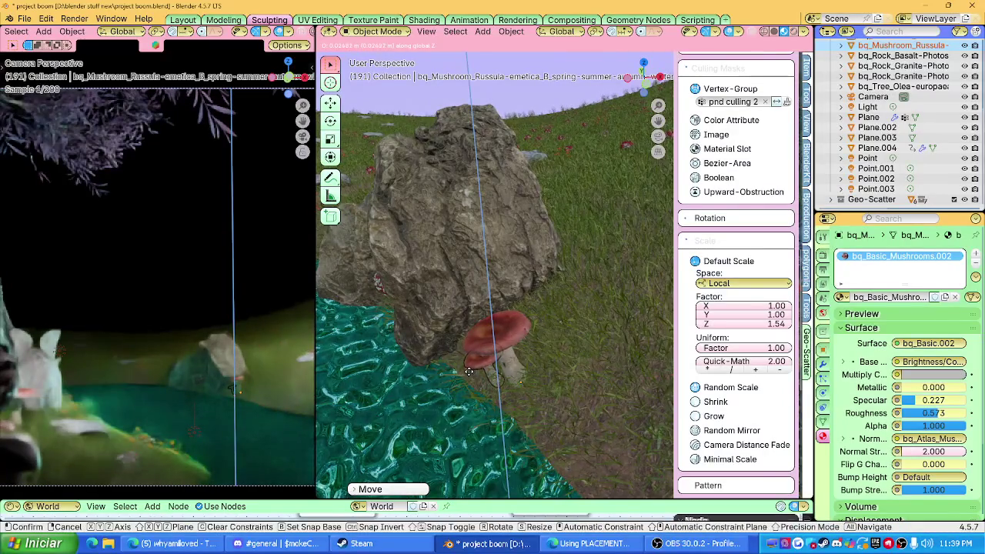
{"action": "left_click", "coordinate": [469, 372]}
{"action": "middle_click_drag", "start_coordinate": [480, 343], "coordinate": [483, 342]}
{"action": "key", "text": "r"}
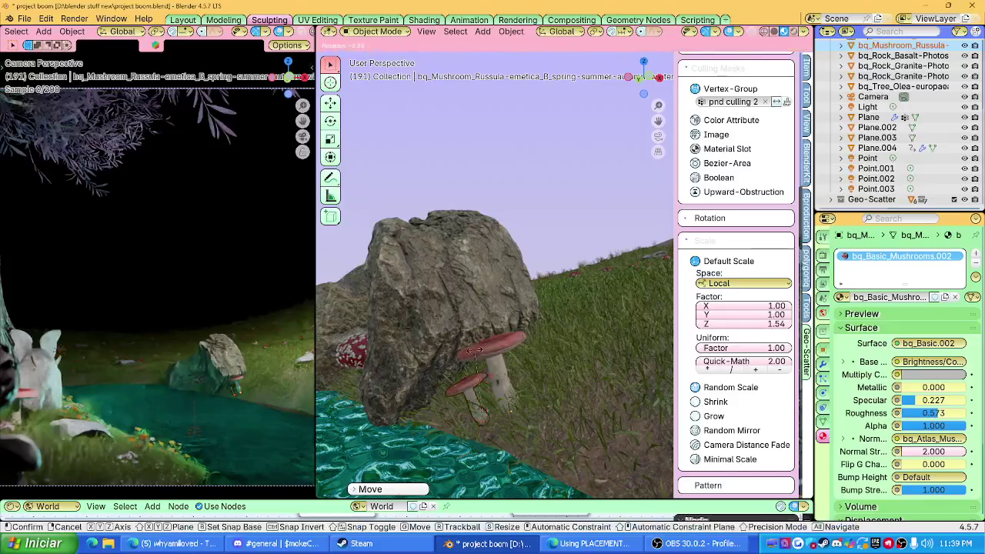
{"action": "left_click", "coordinate": [506, 316]}
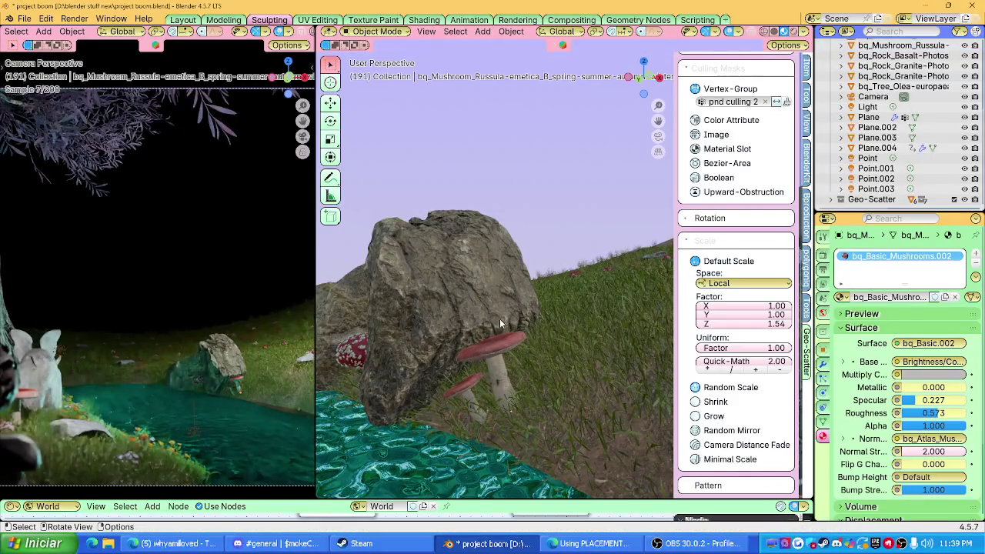
{"action": "scroll", "coordinate": [470, 305], "scroll_direction": "down", "scroll_amount": 2}
{"action": "scroll", "coordinate": [473, 303], "scroll_direction": "down", "scroll_amount": 2}
{"action": "scroll", "coordinate": [477, 302], "scroll_direction": "down", "scroll_amount": 2}
{"action": "scroll", "coordinate": [487, 299], "scroll_direction": "down", "scroll_amount": 3}
{"action": "mouse_move", "coordinate": [487, 298]}
{"action": "middle_mouse_down"}
{"action": "mouse_move", "coordinate": [465, 285]}
{"action": "mouse_move", "coordinate": [534, 294]}
{"action": "mouse_move", "coordinate": [554, 285]}
{"action": "mouse_move", "coordinate": [524, 298]}
{"action": "mouse_move", "coordinate": [497, 290]}
{"action": "middle_mouse_up"}
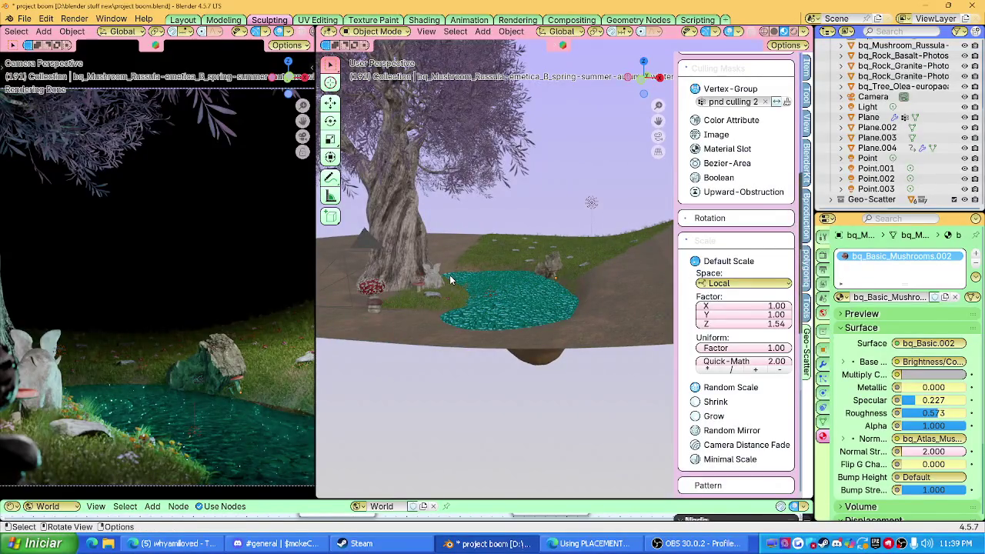
{"action": "mouse_move", "coordinate": [461, 276]}
{"action": "middle_mouse_down"}
{"action": "mouse_move", "coordinate": [497, 269]}
{"action": "mouse_move", "coordinate": [493, 293]}
{"action": "middle_mouse_up"}
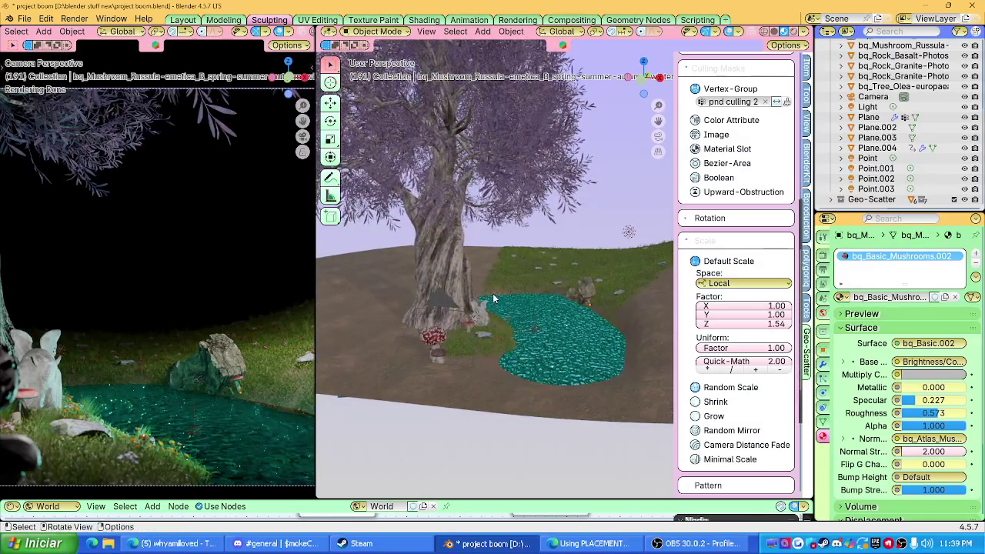
{"action": "scroll", "coordinate": [239, 276], "scroll_direction": "down", "scroll_amount": 2}
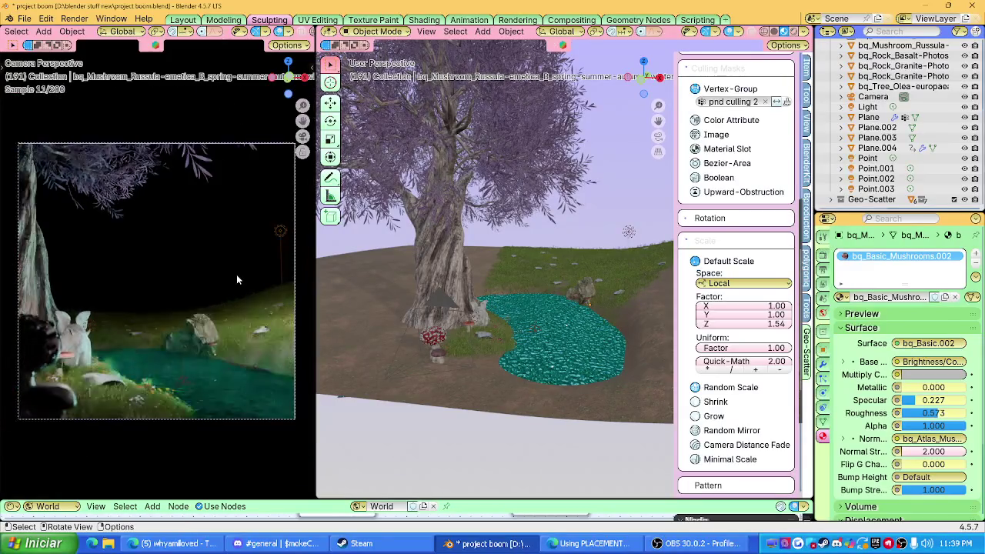
{"action": "scroll", "coordinate": [236, 274], "scroll_direction": "down", "scroll_amount": 2}
{"action": "key", "text": "Home"}
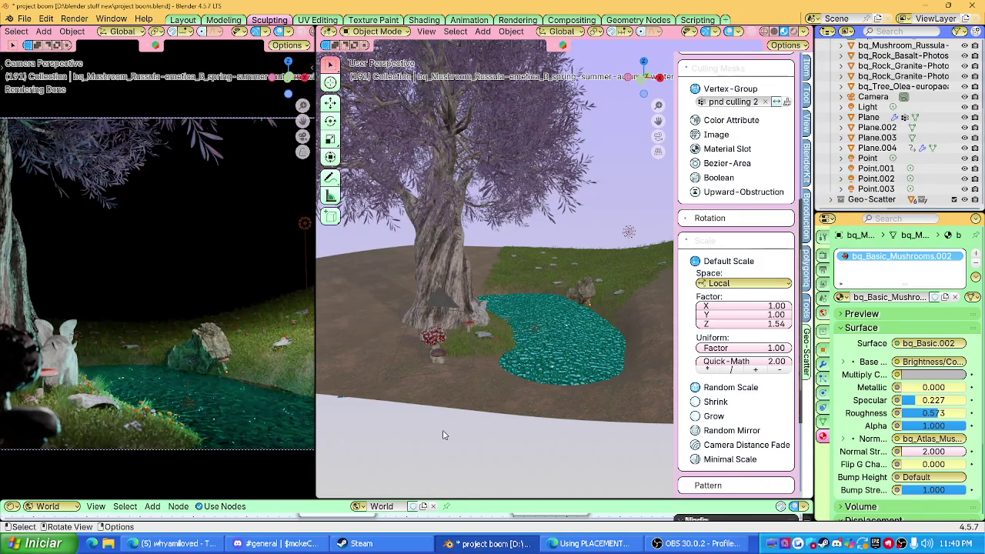
{"action": "scroll", "coordinate": [490, 318], "scroll_direction": "up", "scroll_amount": 3}
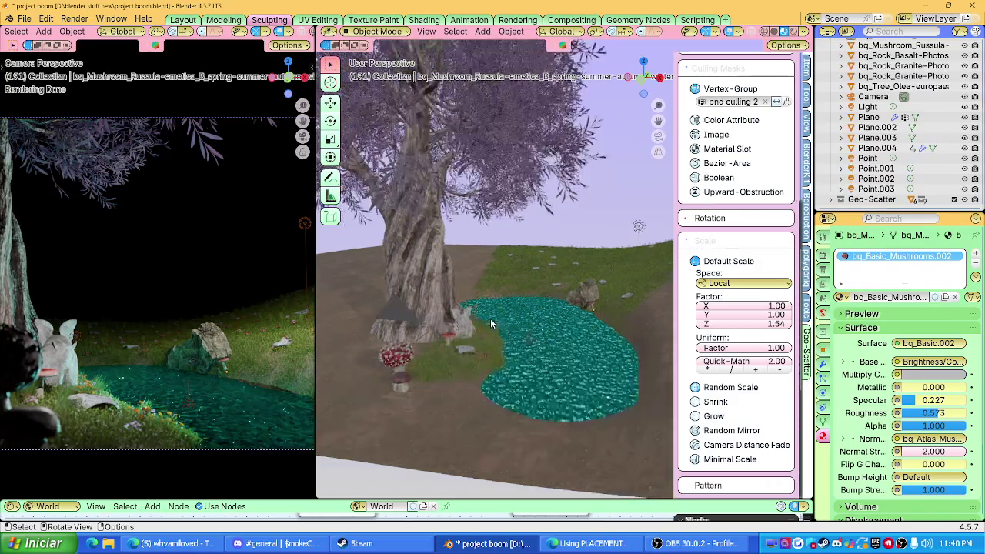
{"action": "scroll", "coordinate": [490, 319], "scroll_direction": "up", "scroll_amount": 2}
{"action": "key", "text": "alt+Tab"}
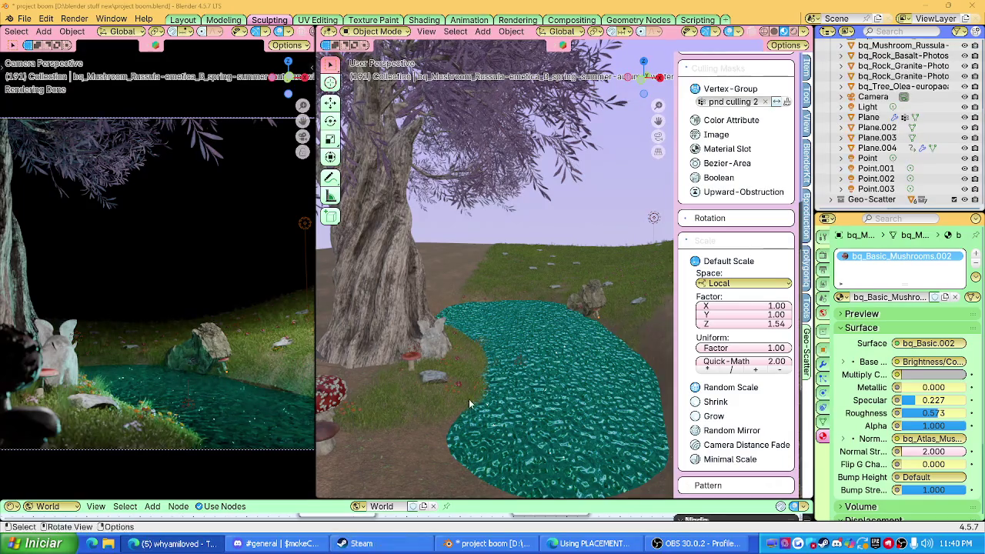
{"action": "mouse_move", "coordinate": [462, 415]}
{"action": "middle_mouse_down"}
{"action": "mouse_move", "coordinate": [519, 385]}
{"action": "mouse_move", "coordinate": [472, 380]}
{"action": "mouse_move", "coordinate": [514, 373]}
{"action": "mouse_move", "coordinate": [556, 334]}
{"action": "mouse_move", "coordinate": [485, 344]}
{"action": "mouse_move", "coordinate": [500, 339]}
{"action": "middle_mouse_up"}
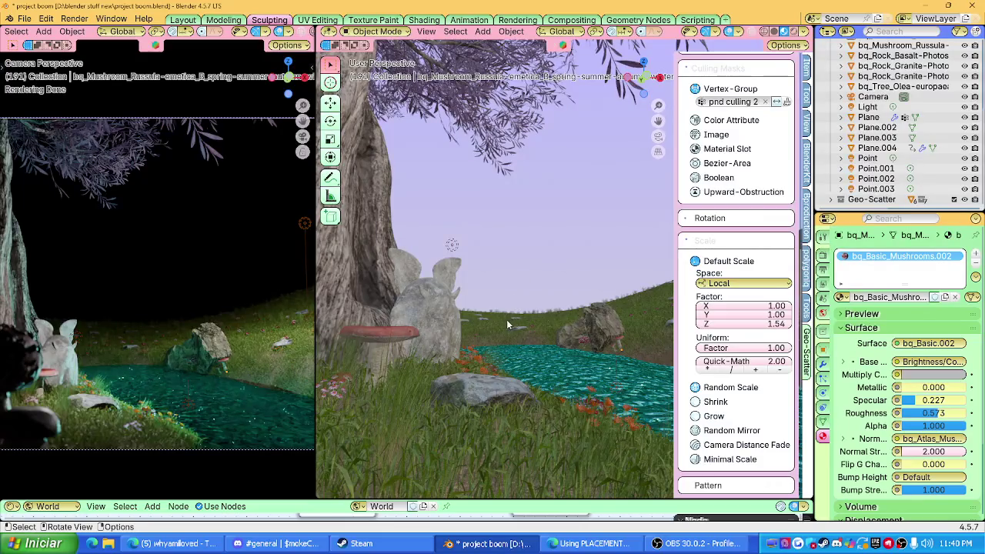
{"action": "scroll", "coordinate": [512, 317], "scroll_direction": "down", "scroll_amount": 5}
{"action": "scroll", "coordinate": [489, 319], "scroll_direction": "down", "scroll_amount": 2}
{"action": "scroll", "coordinate": [502, 324], "scroll_direction": "down", "scroll_amount": 4}
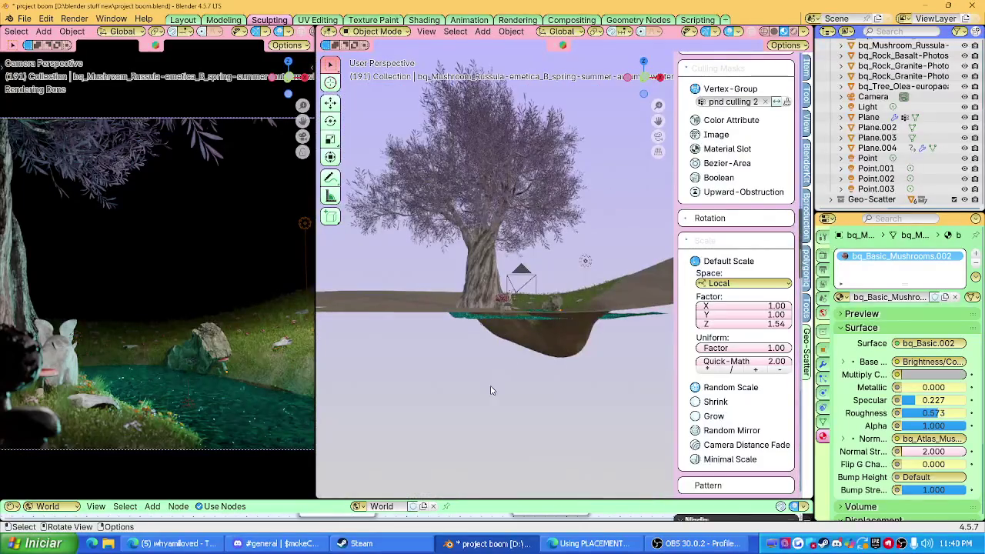
{"action": "scroll", "coordinate": [502, 362], "scroll_direction": "up", "scroll_amount": 2}
{"action": "scroll", "coordinate": [499, 368], "scroll_direction": "up", "scroll_amount": 2}
{"action": "key", "text": "space"}
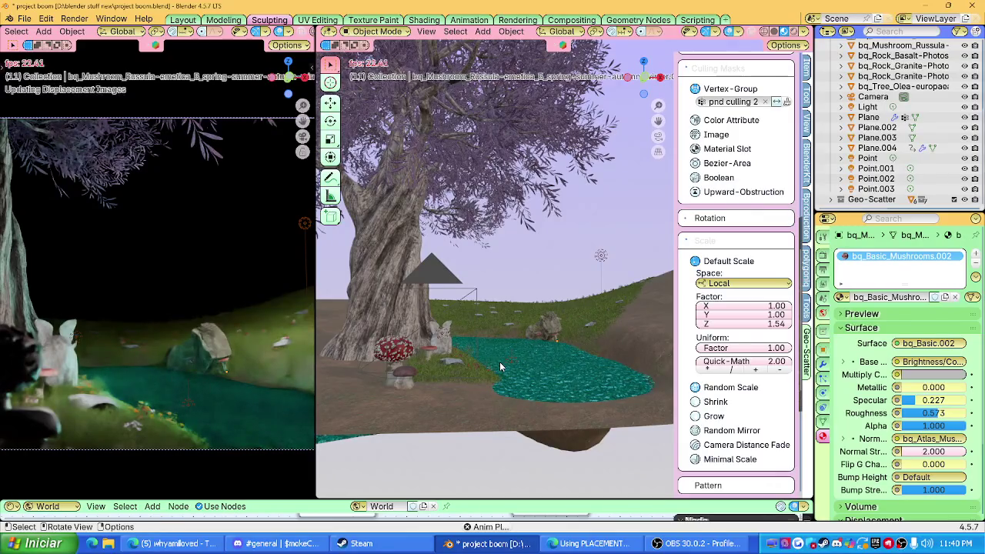
{"action": "key", "text": "space"}
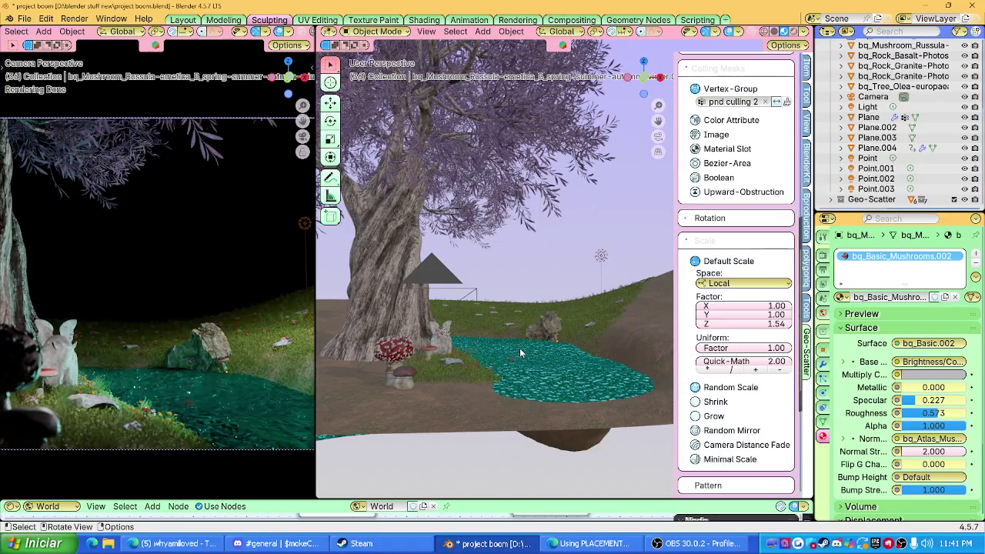
{"action": "scroll", "coordinate": [517, 351], "scroll_direction": "up", "scroll_amount": 2}
{"action": "scroll", "coordinate": [519, 343], "scroll_direction": "up", "scroll_amount": 2}
{"action": "scroll", "coordinate": [522, 331], "scroll_direction": "up", "scroll_amount": 1}
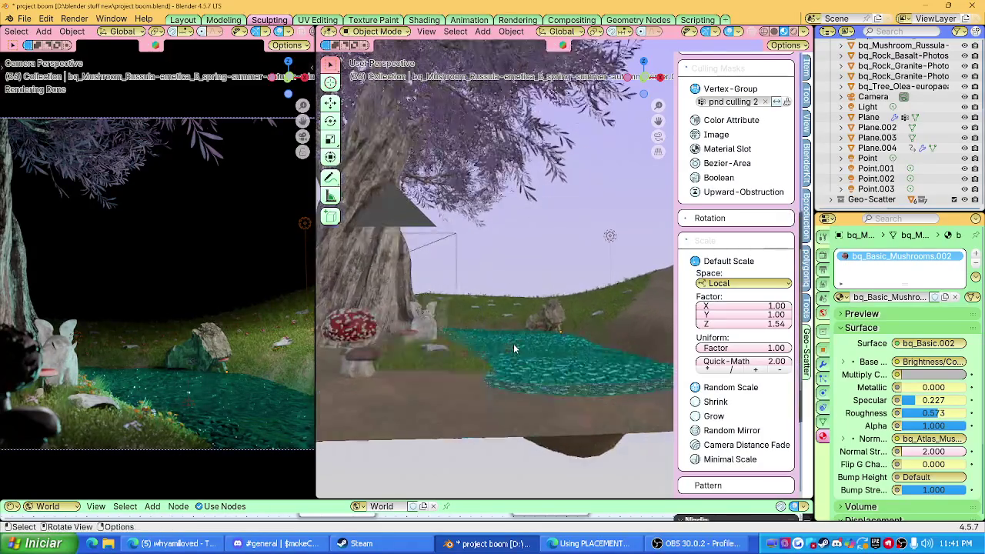
{"action": "scroll", "coordinate": [513, 343], "scroll_direction": "up", "scroll_amount": 2}
{"action": "left_click", "coordinate": [505, 375]}
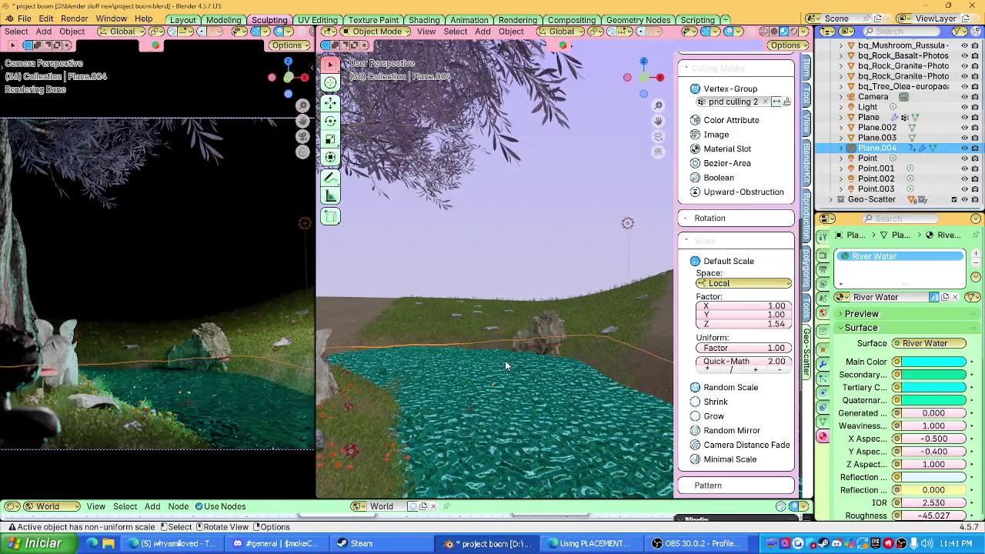
Step: Stop animation playback and deselect the water plane
{"action": "middle_click_drag", "start_coordinate": [505, 360], "coordinate": [518, 338]}
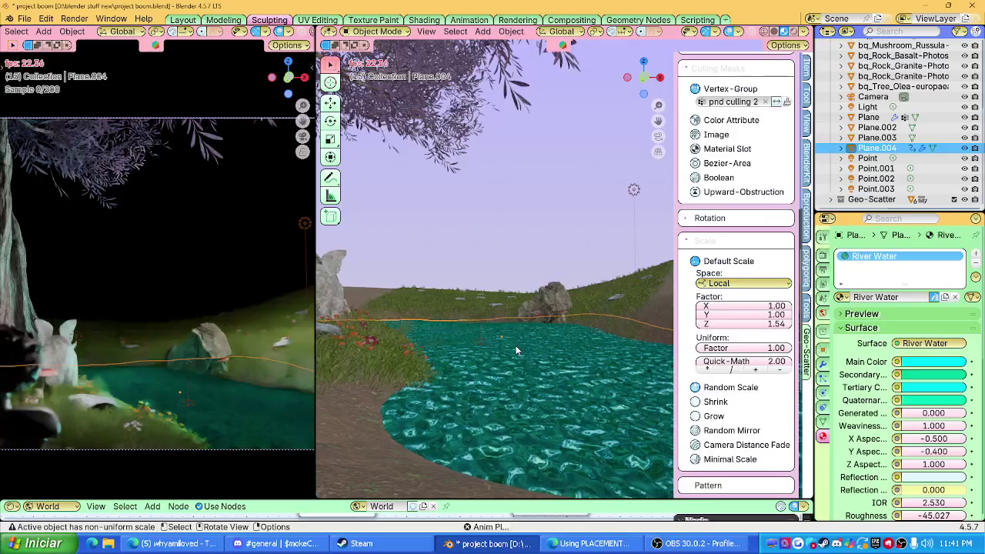
{"action": "key", "text": "space"}
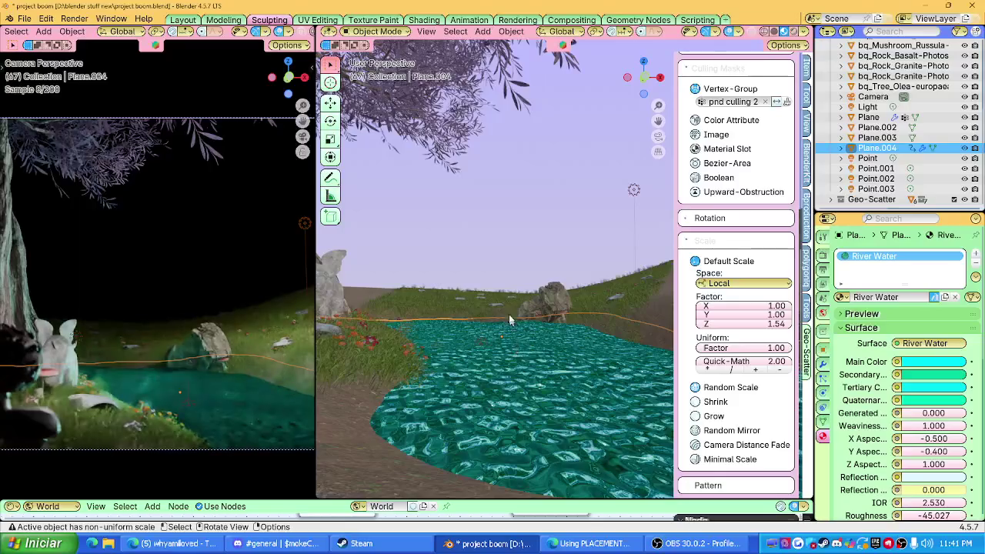
{"action": "left_click", "coordinate": [500, 254]}
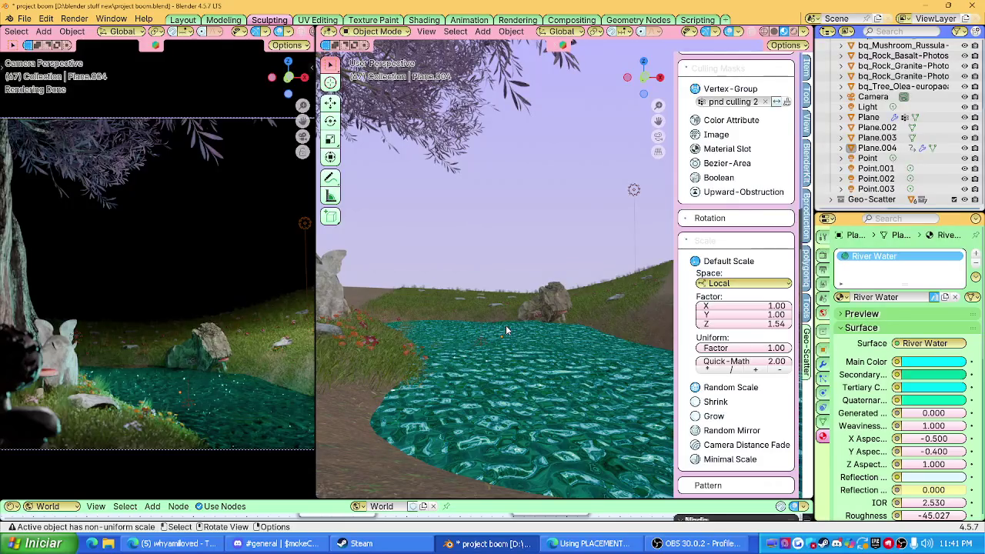
Step: Reframe the view around the tree and enlarge the World node editor area
{"action": "middle_click_drag", "start_coordinate": [506, 325], "coordinate": [503, 338]}
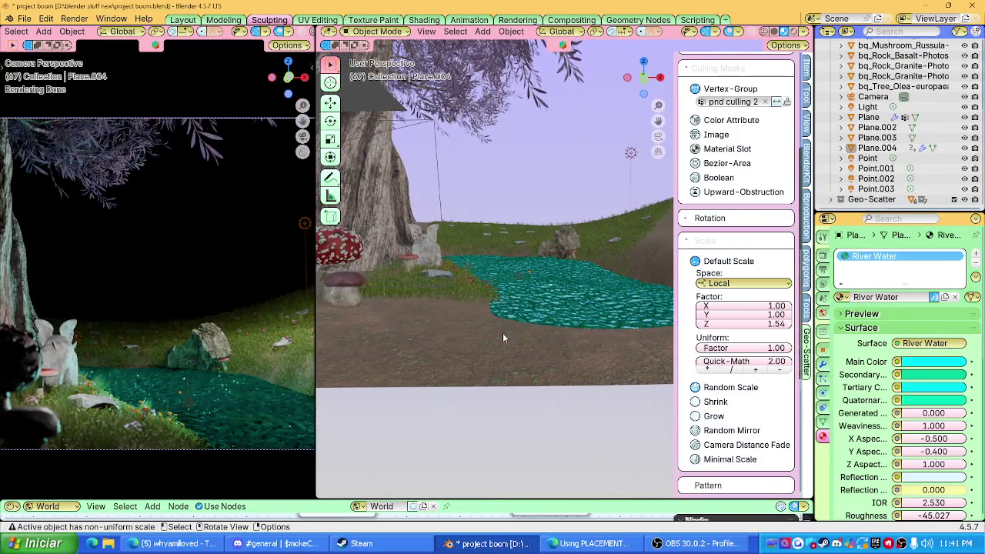
{"action": "middle_click_drag", "start_coordinate": [502, 332], "coordinate": [501, 333]}
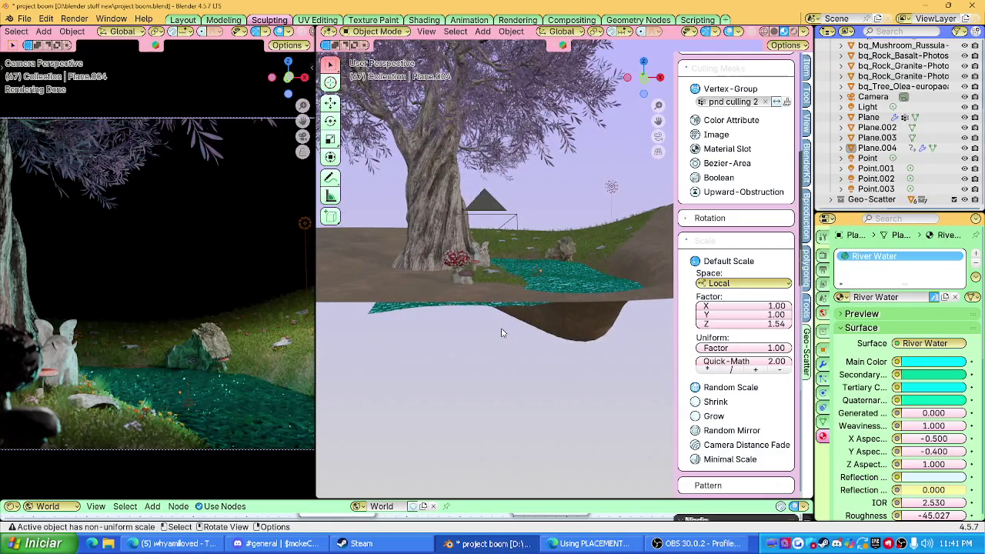
{"action": "mouse_move", "coordinate": [501, 332]}
{"action": "middle_mouse_down"}
{"action": "mouse_move", "coordinate": [476, 337]}
{"action": "mouse_move", "coordinate": [527, 305]}
{"action": "mouse_move", "coordinate": [492, 410]}
{"action": "middle_mouse_up"}
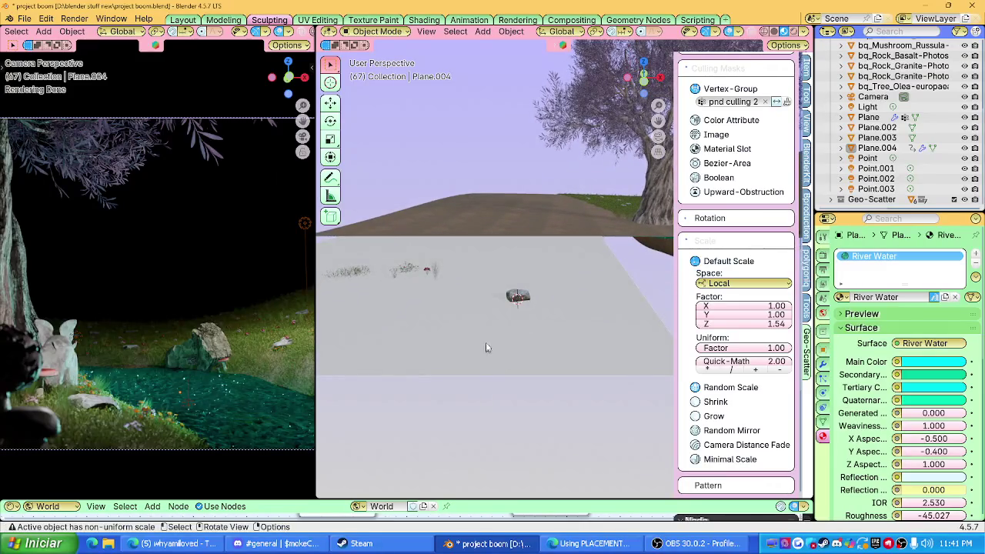
{"action": "middle_click_drag", "start_coordinate": [511, 300], "coordinate": [260, 496]}
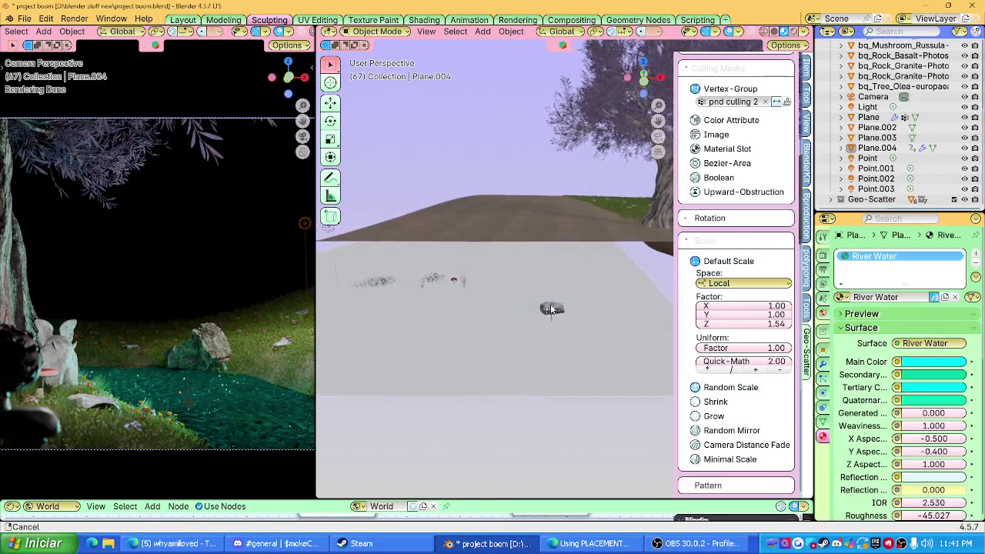
{"action": "left_click_drag", "start_coordinate": [282, 499], "coordinate": [300, 379]}
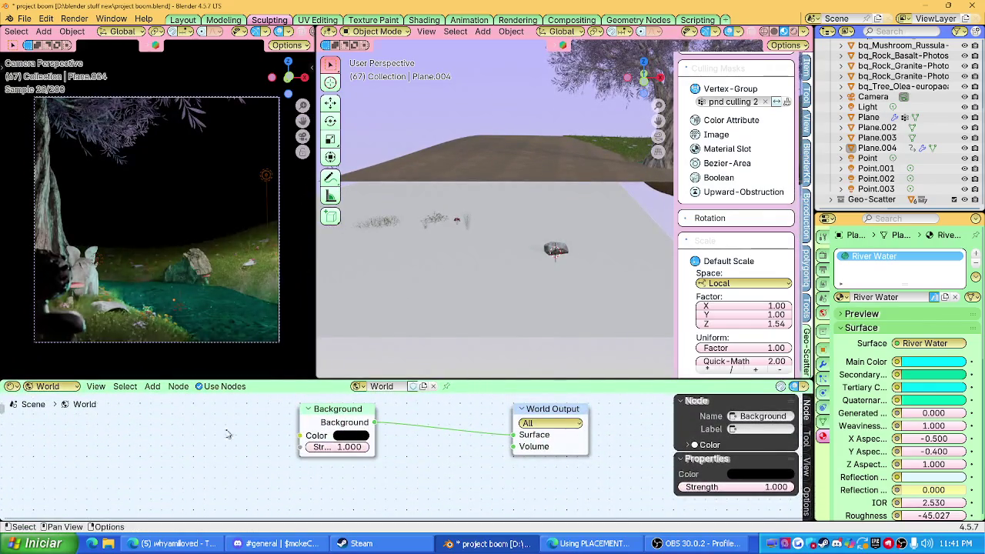
{"action": "left_click", "coordinate": [47, 389]}
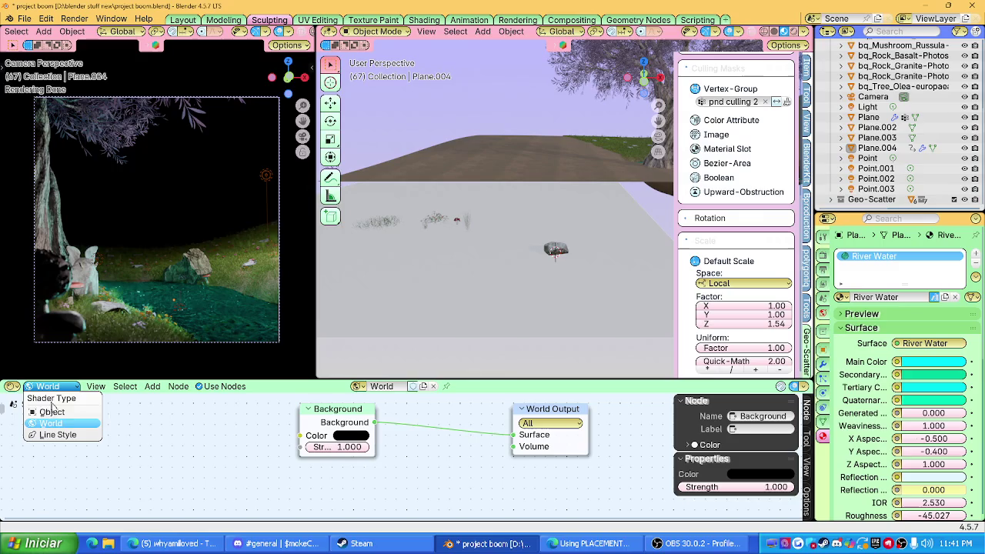
Step: Switch the lower node editor area to the Asset Browser
{"action": "left_click", "coordinate": [12, 387]}
{"action": "left_click", "coordinate": [440, 447]}
{"action": "scroll", "coordinate": [269, 454], "scroll_direction": "down", "scroll_amount": 2}
{"action": "scroll", "coordinate": [66, 467], "scroll_direction": "down", "scroll_amount": 1}
Step: Browse the botaniq plant catalogs from rocks through grass to the ivy assets
{"action": "left_click", "coordinate": [62, 454]}
{"action": "left_click", "coordinate": [57, 419]}
{"action": "left_click", "coordinate": [55, 407]}
{"action": "left_click", "coordinate": [55, 422]}
{"action": "scroll", "coordinate": [56, 426], "scroll_direction": "up", "scroll_amount": 2}
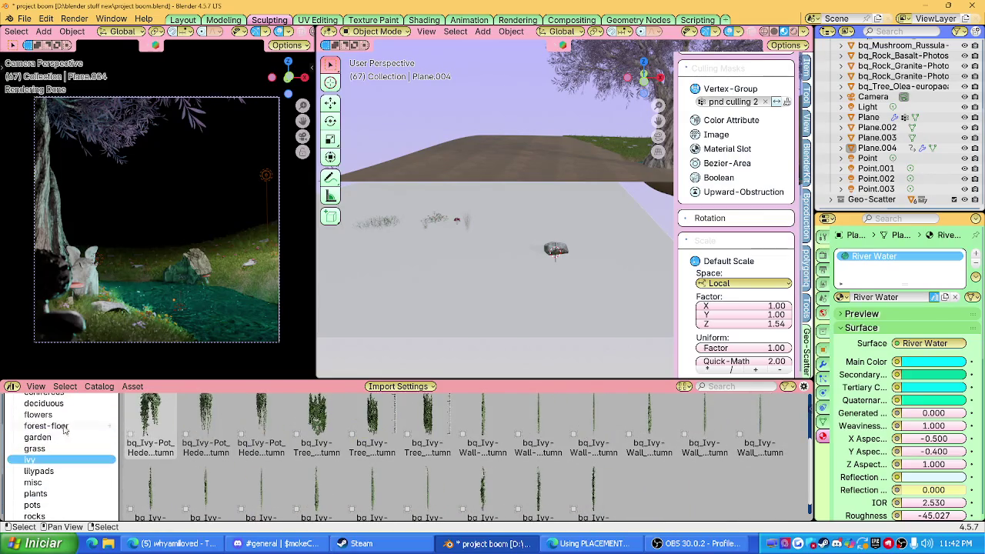
{"action": "scroll", "coordinate": [186, 446], "scroll_direction": "up", "scroll_amount": 2}
{"action": "scroll", "coordinate": [186, 446], "scroll_direction": "up", "scroll_amount": 2}
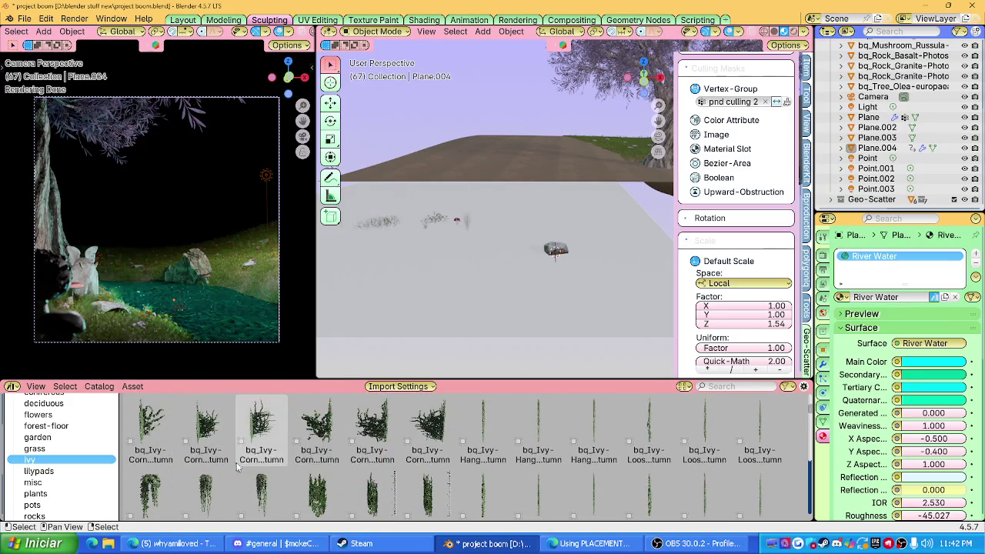
{"action": "scroll", "coordinate": [246, 468], "scroll_direction": "down", "scroll_amount": 2}
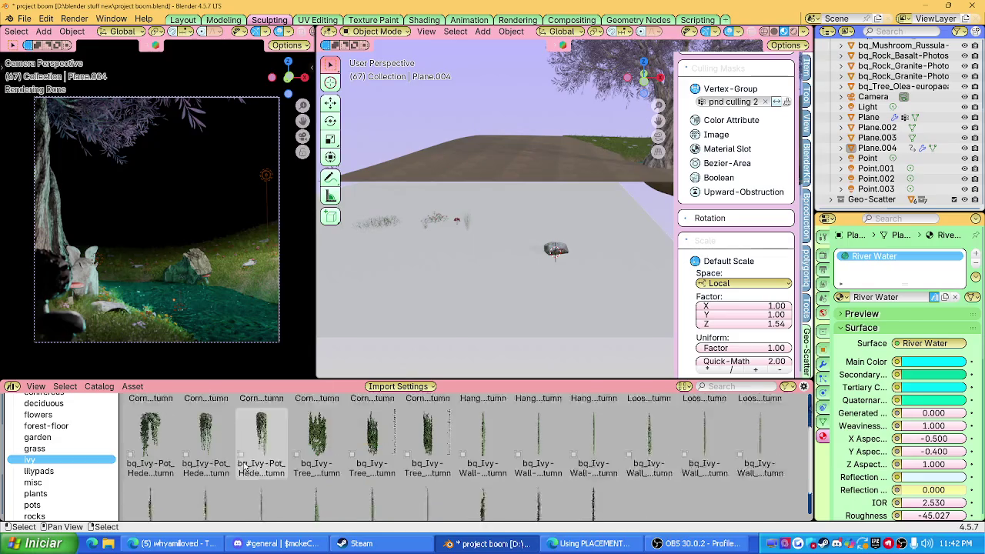
{"action": "scroll", "coordinate": [247, 468], "scroll_direction": "down", "scroll_amount": 1}
Step: Step through the grass, garden, forest-floor and flowers catalogs to reach deciduous trees
{"action": "left_click", "coordinate": [71, 448]}
{"action": "left_click", "coordinate": [61, 438]}
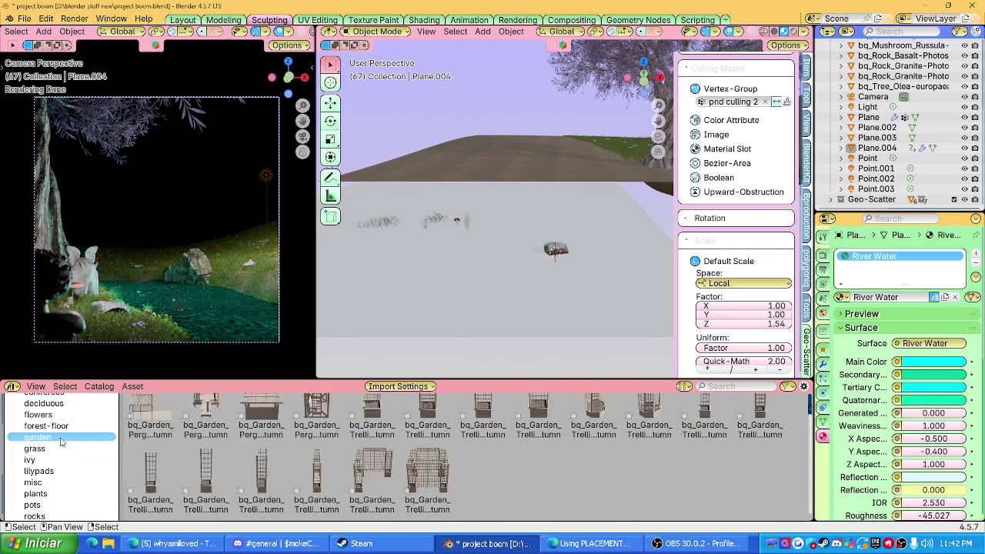
{"action": "left_click", "coordinate": [61, 425]}
{"action": "scroll", "coordinate": [61, 430], "scroll_direction": "up", "scroll_amount": 2}
{"action": "left_click", "coordinate": [61, 435]}
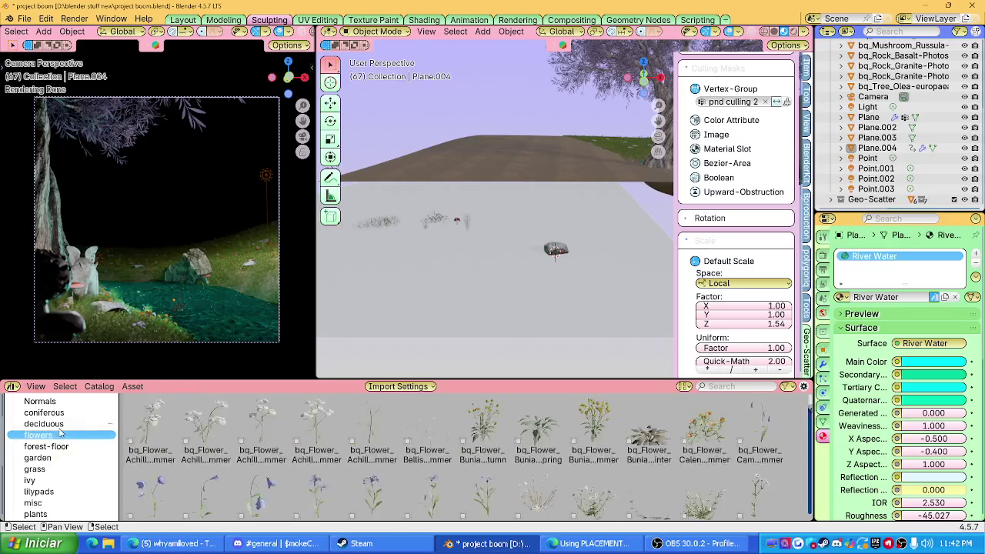
{"action": "left_click", "coordinate": [60, 422]}
Step: Scroll through the deciduous tree assets, then shrink the asset browser to a thin strip
{"action": "scroll", "coordinate": [314, 480], "scroll_direction": "down", "scroll_amount": 3}
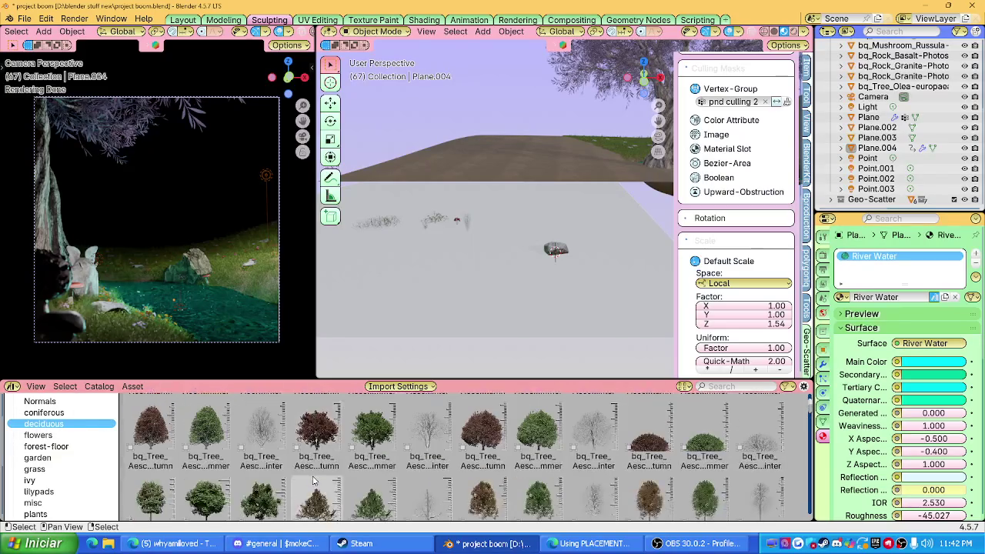
{"action": "scroll", "coordinate": [311, 477], "scroll_direction": "down", "scroll_amount": 2}
{"action": "scroll", "coordinate": [312, 476], "scroll_direction": "down", "scroll_amount": 2}
{"action": "scroll", "coordinate": [313, 475], "scroll_direction": "down", "scroll_amount": 2}
{"action": "scroll", "coordinate": [313, 473], "scroll_direction": "down", "scroll_amount": 2}
{"action": "scroll", "coordinate": [314, 474], "scroll_direction": "down", "scroll_amount": 1}
{"action": "scroll", "coordinate": [313, 473], "scroll_direction": "down", "scroll_amount": 2}
{"action": "scroll", "coordinate": [313, 473], "scroll_direction": "down", "scroll_amount": 2}
{"action": "scroll", "coordinate": [313, 473], "scroll_direction": "down", "scroll_amount": 2}
{"action": "scroll", "coordinate": [313, 474], "scroll_direction": "down", "scroll_amount": 2}
{"action": "scroll", "coordinate": [313, 473], "scroll_direction": "down", "scroll_amount": 2}
{"action": "scroll", "coordinate": [314, 473], "scroll_direction": "down", "scroll_amount": 1}
{"action": "scroll", "coordinate": [315, 474], "scroll_direction": "down", "scroll_amount": 2}
{"action": "scroll", "coordinate": [315, 474], "scroll_direction": "down", "scroll_amount": 2}
{"action": "scroll", "coordinate": [314, 473], "scroll_direction": "down", "scroll_amount": 2}
{"action": "scroll", "coordinate": [314, 473], "scroll_direction": "down", "scroll_amount": 2}
{"action": "scroll", "coordinate": [313, 472], "scroll_direction": "down", "scroll_amount": 2}
{"action": "scroll", "coordinate": [313, 473], "scroll_direction": "down", "scroll_amount": 2}
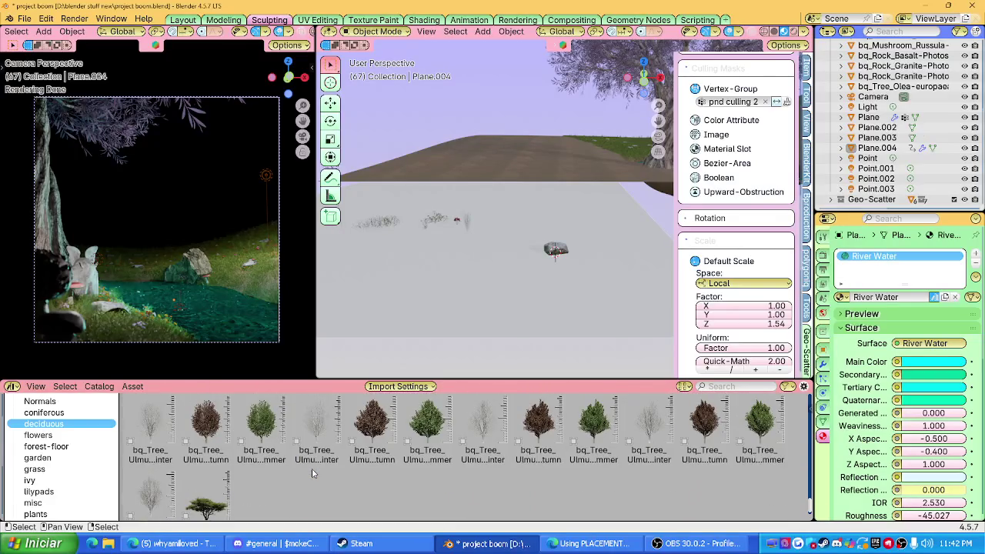
{"action": "scroll", "coordinate": [313, 473], "scroll_direction": "up", "scroll_amount": 2}
{"action": "scroll", "coordinate": [313, 473], "scroll_direction": "up", "scroll_amount": 2}
{"action": "scroll", "coordinate": [314, 474], "scroll_direction": "up", "scroll_amount": 2}
{"action": "scroll", "coordinate": [313, 473], "scroll_direction": "up", "scroll_amount": 2}
{"action": "scroll", "coordinate": [313, 473], "scroll_direction": "up", "scroll_amount": 2}
{"action": "scroll", "coordinate": [314, 473], "scroll_direction": "up", "scroll_amount": 2}
{"action": "scroll", "coordinate": [313, 473], "scroll_direction": "up", "scroll_amount": 2}
{"action": "scroll", "coordinate": [313, 473], "scroll_direction": "up", "scroll_amount": 2}
{"action": "scroll", "coordinate": [313, 473], "scroll_direction": "up", "scroll_amount": 2}
{"action": "scroll", "coordinate": [313, 473], "scroll_direction": "up", "scroll_amount": 2}
{"action": "scroll", "coordinate": [313, 473], "scroll_direction": "up", "scroll_amount": 2}
{"action": "scroll", "coordinate": [313, 474], "scroll_direction": "up", "scroll_amount": 2}
{"action": "scroll", "coordinate": [313, 474], "scroll_direction": "up", "scroll_amount": 2}
{"action": "scroll", "coordinate": [313, 473], "scroll_direction": "up", "scroll_amount": 2}
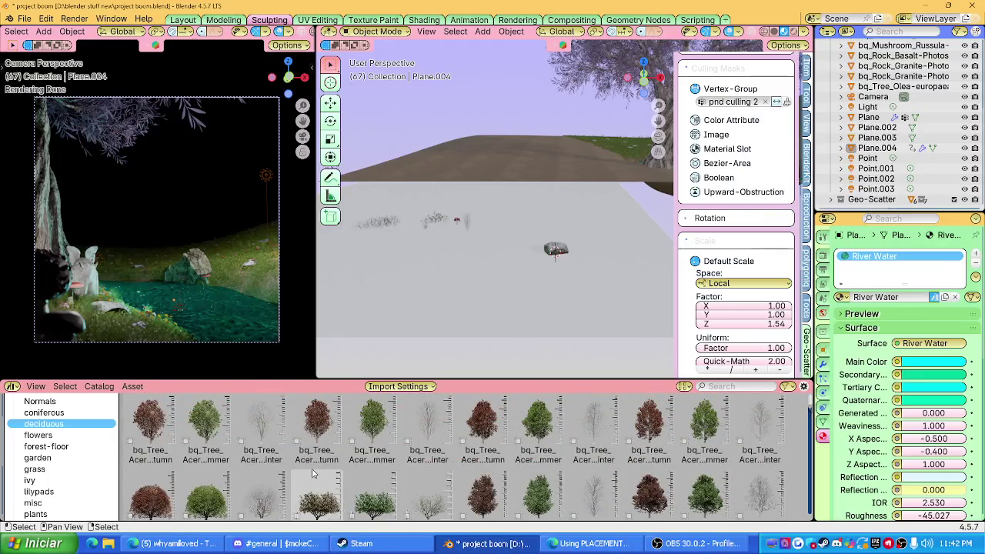
{"action": "scroll", "coordinate": [313, 473], "scroll_direction": "down", "scroll_amount": 1}
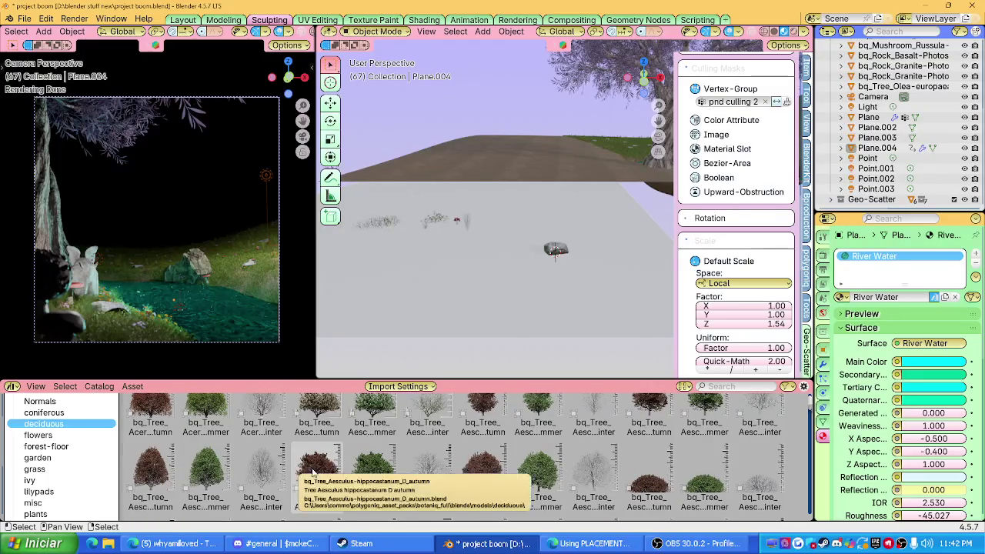
{"action": "left_click_drag", "start_coordinate": [431, 379], "coordinate": [521, 485]}
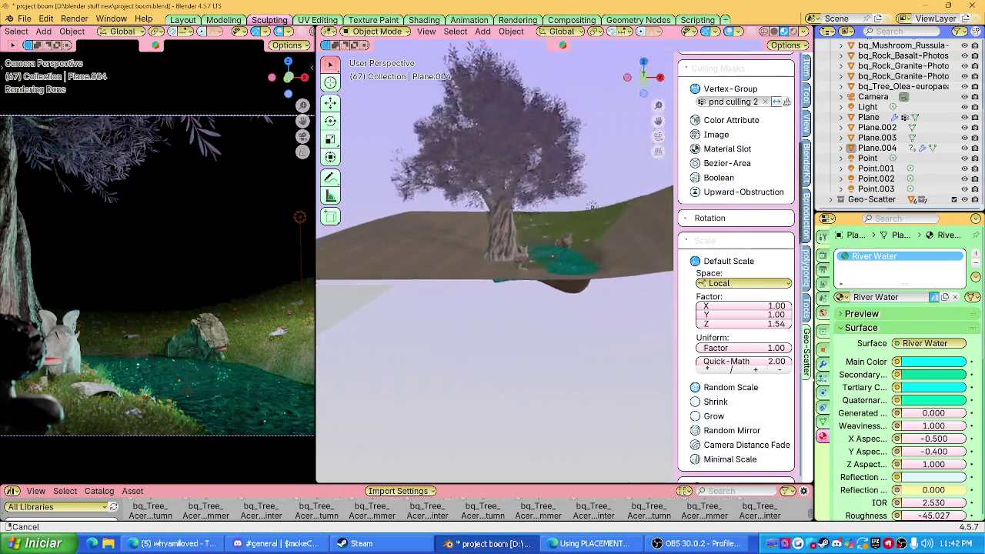
Step: Orbit to a low close view of the river and align the camera to it
{"action": "scroll", "coordinate": [609, 288], "scroll_direction": "up", "scroll_amount": 2}
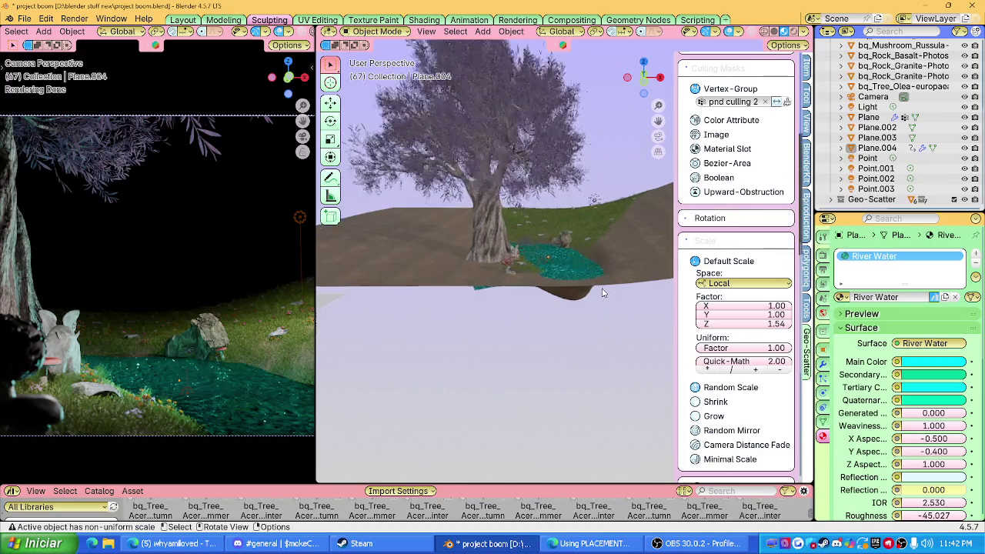
{"action": "scroll", "coordinate": [604, 286], "scroll_direction": "up", "scroll_amount": 2}
{"action": "scroll", "coordinate": [596, 284], "scroll_direction": "up", "scroll_amount": 2}
{"action": "scroll", "coordinate": [591, 284], "scroll_direction": "up", "scroll_amount": 2}
{"action": "scroll", "coordinate": [560, 277], "scroll_direction": "up", "scroll_amount": 2}
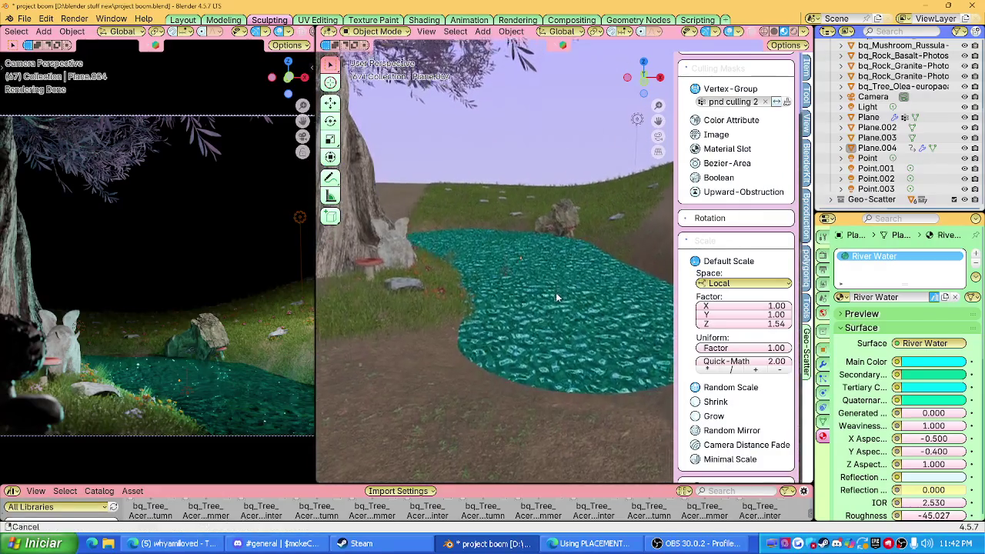
{"action": "scroll", "coordinate": [550, 307], "scroll_direction": "up", "scroll_amount": 2}
{"action": "scroll", "coordinate": [543, 329], "scroll_direction": "up", "scroll_amount": 2}
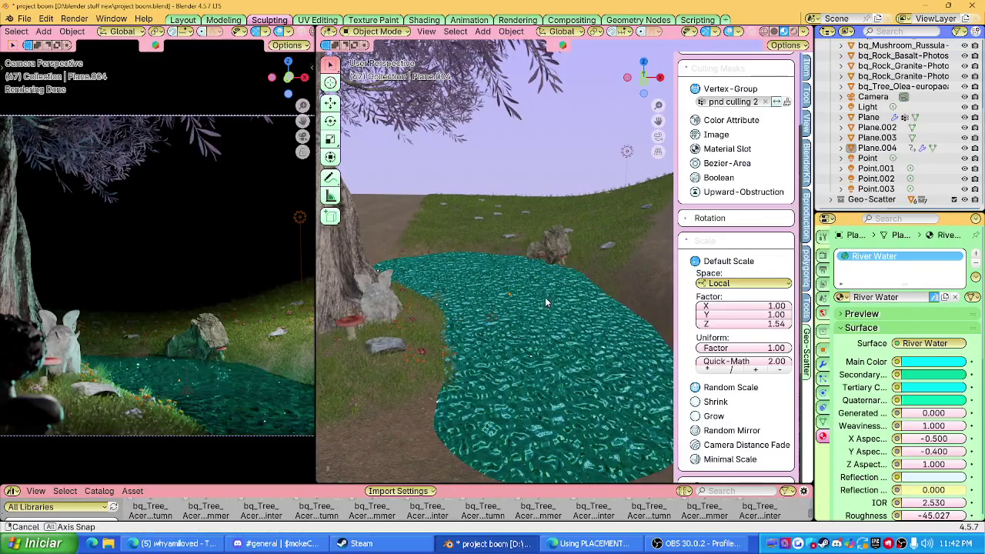
{"action": "scroll", "coordinate": [546, 293], "scroll_direction": "down", "scroll_amount": 2}
{"action": "scroll", "coordinate": [546, 293], "scroll_direction": "down", "scroll_amount": 1}
{"action": "middle_click_drag", "start_coordinate": [562, 309], "coordinate": [495, 287]}
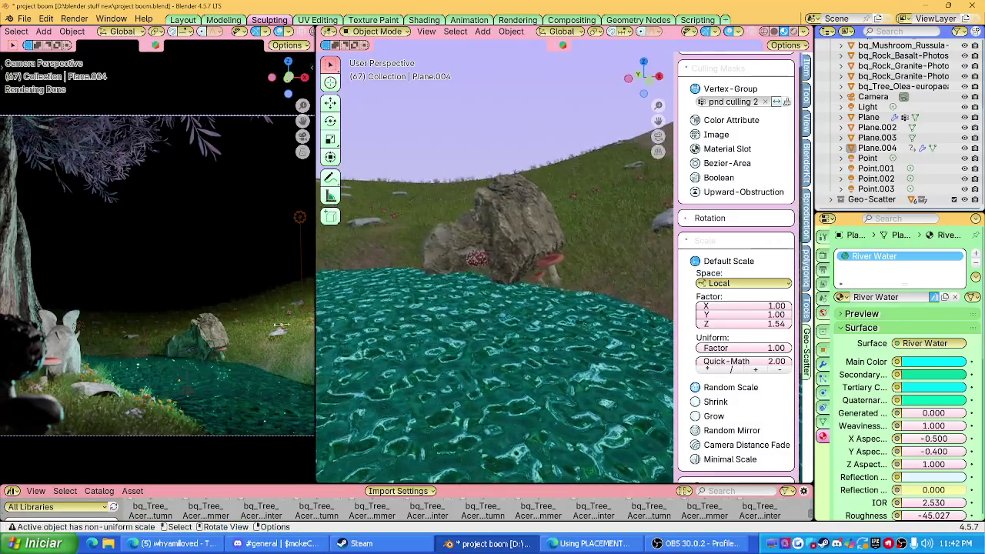
{"action": "key", "text": "ctrl+alt+KP_0"}
Step: Zoom out so the whole camera frame shows, and enlarge the bottom area
{"action": "scroll", "coordinate": [185, 336], "scroll_direction": "down", "scroll_amount": 1}
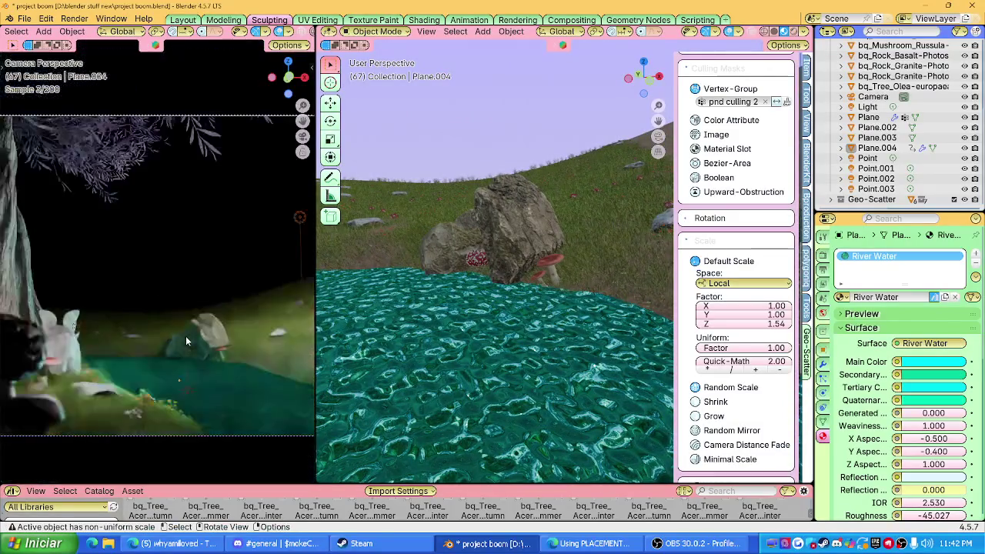
{"action": "scroll", "coordinate": [185, 335], "scroll_direction": "down", "scroll_amount": 1}
{"action": "scroll", "coordinate": [186, 334], "scroll_direction": "down", "scroll_amount": 1}
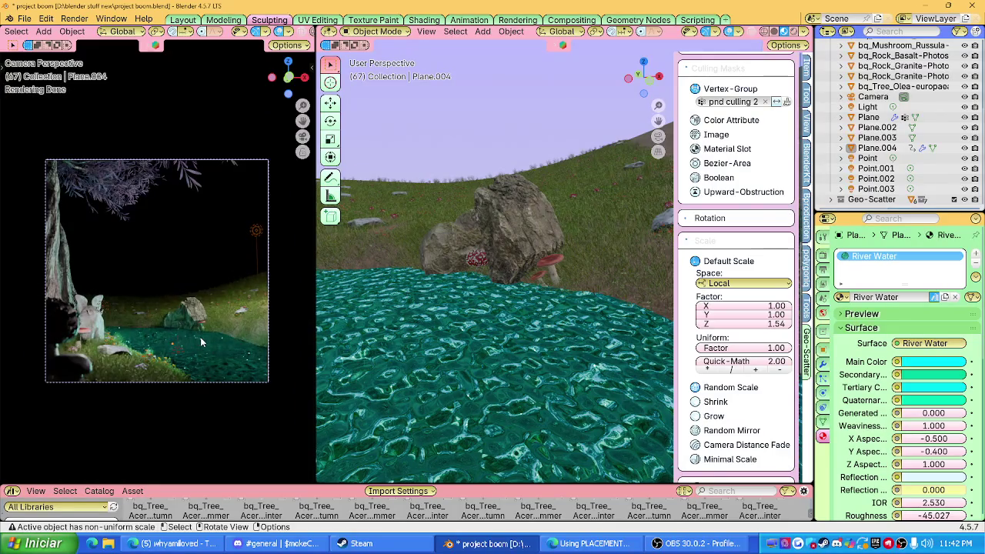
{"action": "scroll", "coordinate": [200, 337], "scroll_direction": "up", "scroll_amount": 1}
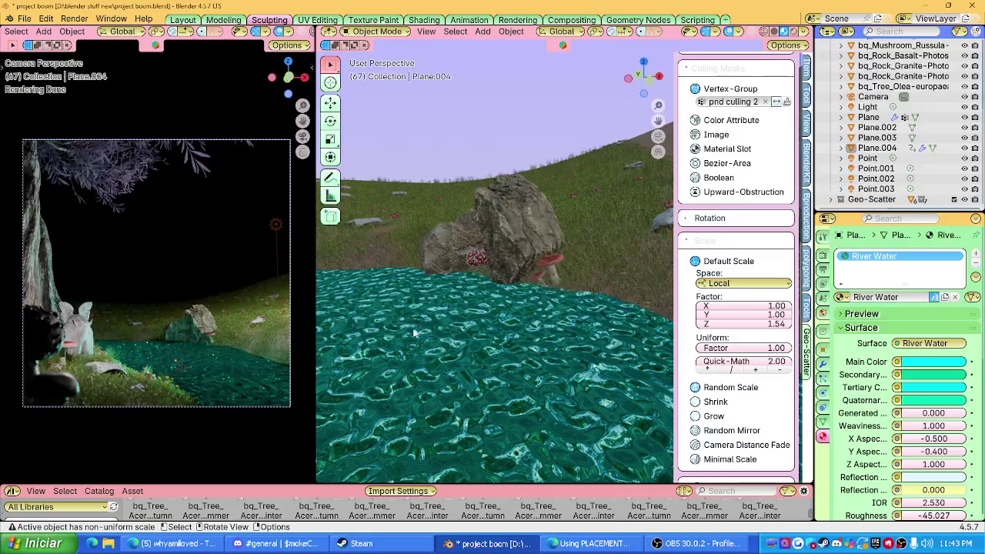
{"action": "left_click_drag", "start_coordinate": [248, 484], "coordinate": [247, 445]}
Step: Turn the bottom area into a taller Shader Editor showing the object's material nodes
{"action": "left_click", "coordinate": [12, 463]}
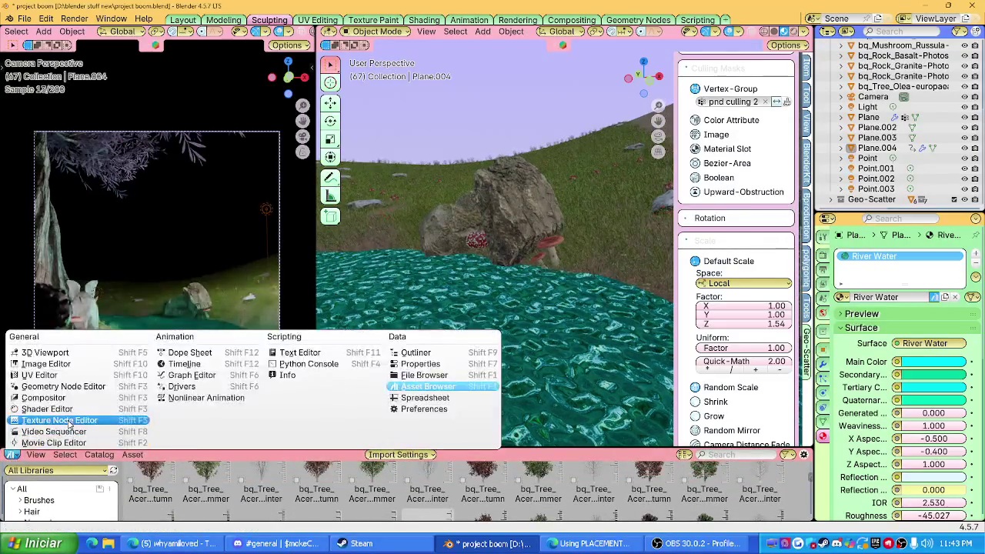
{"action": "left_click", "coordinate": [39, 420]}
{"action": "left_click_drag", "start_coordinate": [255, 448], "coordinate": [256, 402]}
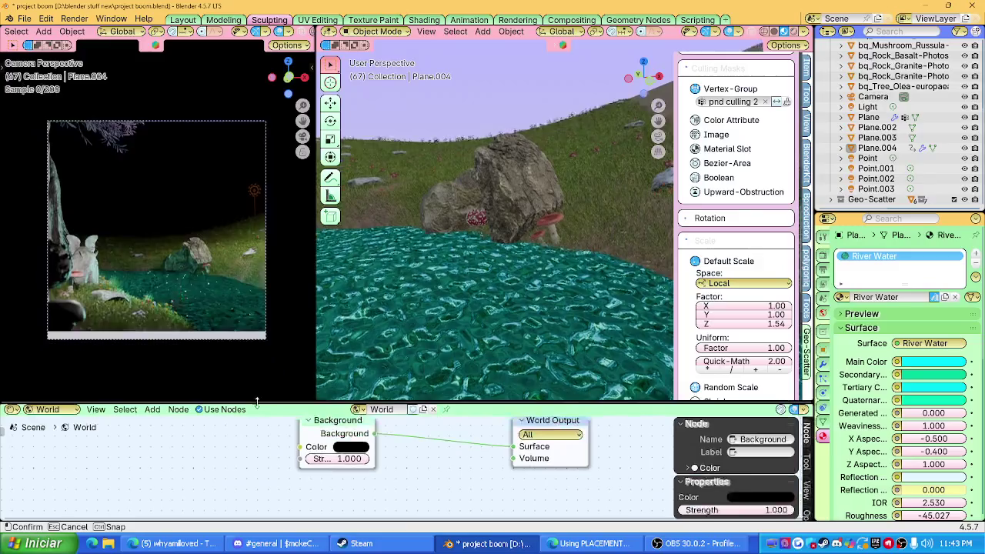
{"action": "left_click", "coordinate": [44, 408]}
{"action": "left_click", "coordinate": [52, 434]}
{"action": "scroll", "coordinate": [397, 452], "scroll_direction": "down", "scroll_amount": 2}
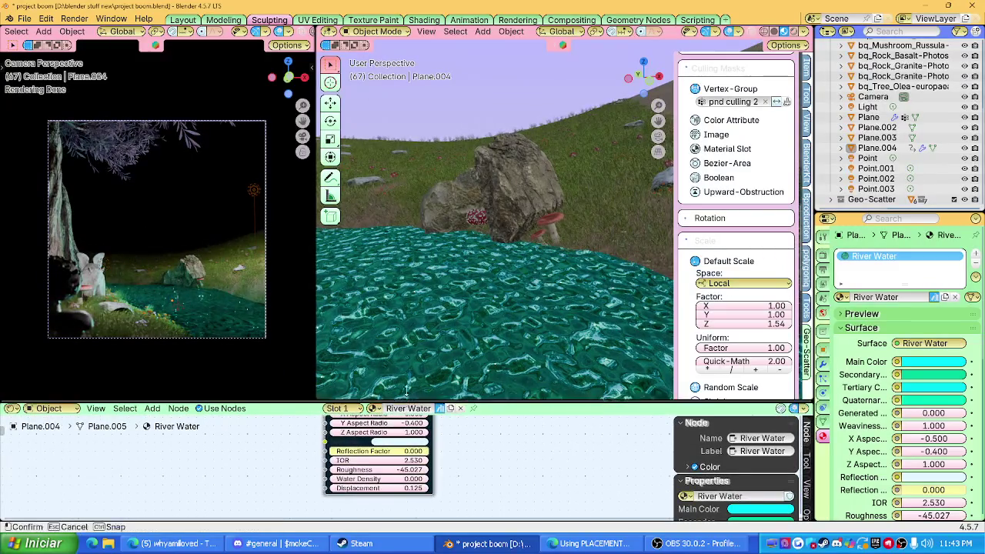
{"action": "left_click_drag", "start_coordinate": [398, 401], "coordinate": [398, 331]}
Step: Lower the River Water node's IOR from 2.530 to 1.530, then shrink the node editor
{"action": "scroll", "coordinate": [399, 425], "scroll_direction": "up", "scroll_amount": 1}
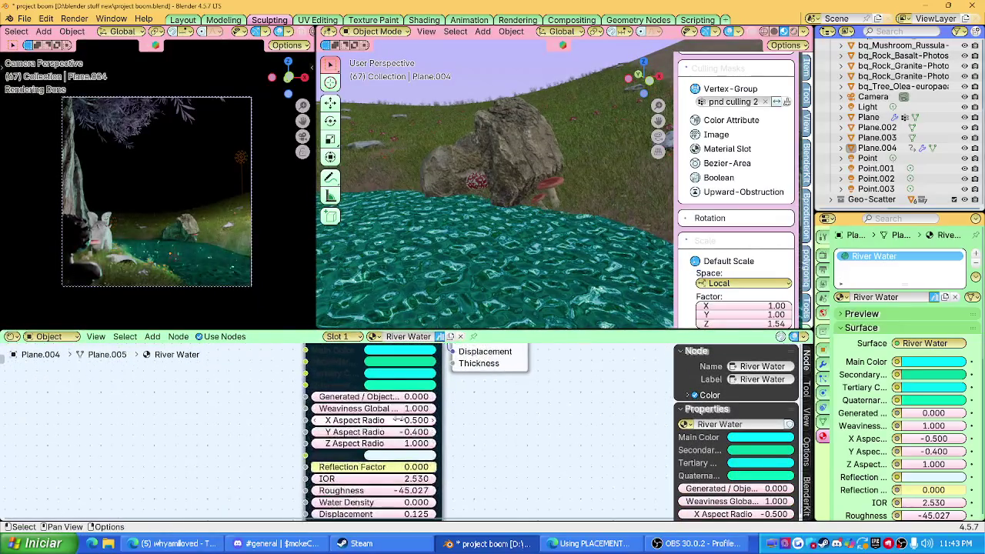
{"action": "scroll", "coordinate": [397, 426], "scroll_direction": "down", "scroll_amount": 1}
{"action": "scroll", "coordinate": [393, 425], "scroll_direction": "up", "scroll_amount": 1}
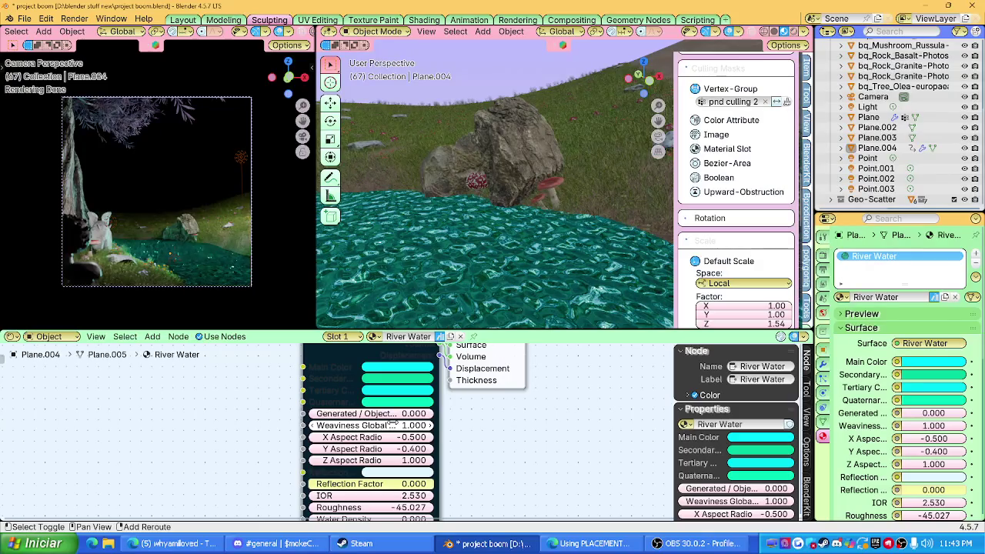
{"action": "middle_click_drag", "start_coordinate": [470, 192], "coordinate": [476, 157]}
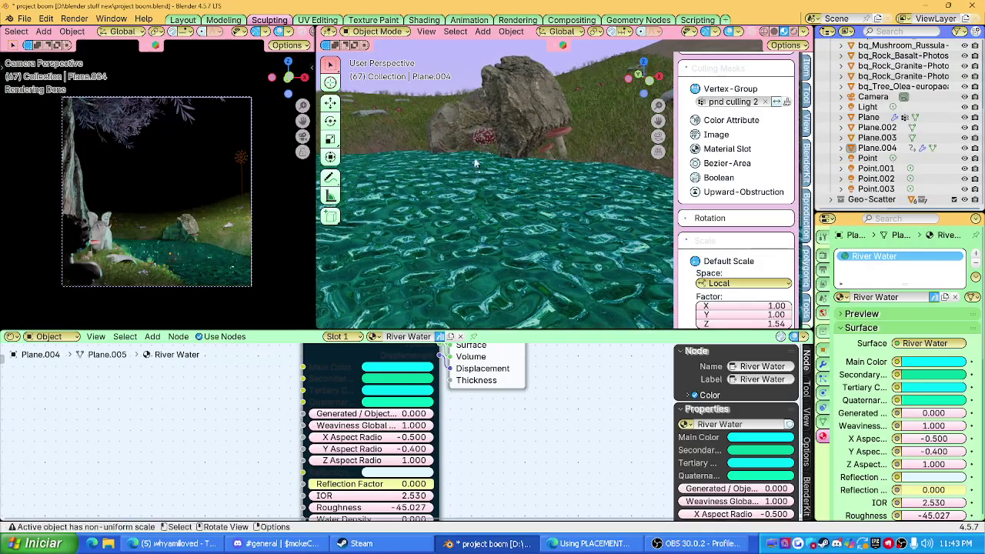
{"action": "scroll", "coordinate": [427, 396], "scroll_direction": "down", "scroll_amount": 2}
{"action": "scroll", "coordinate": [428, 396], "scroll_direction": "down", "scroll_amount": 1}
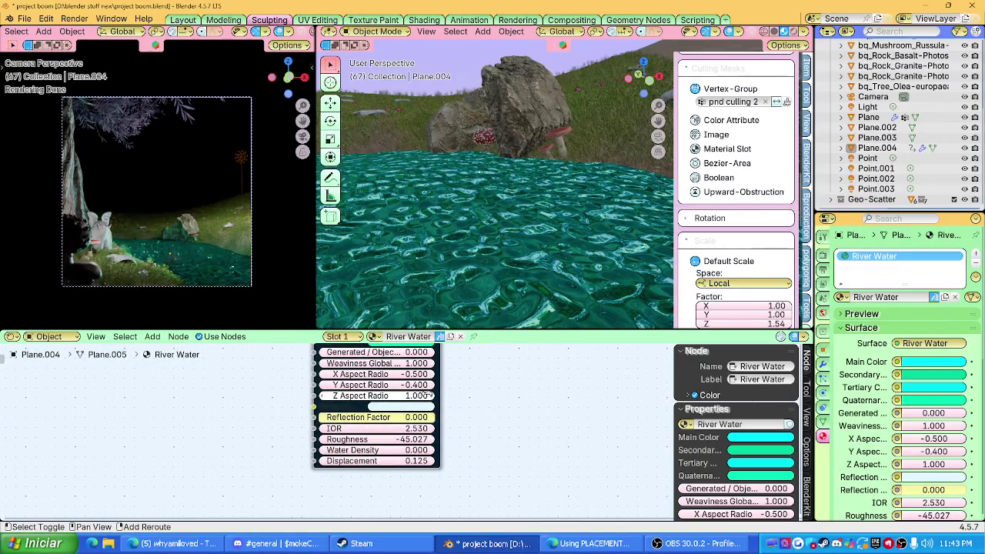
{"action": "scroll", "coordinate": [377, 484], "scroll_direction": "up", "scroll_amount": 2}
{"action": "mouse_move", "coordinate": [377, 411]}
{"action": "left_mouse_down"}
{"action": "mouse_move", "coordinate": [361, 411]}
{"action": "mouse_move", "coordinate": [377, 411]}
{"action": "left_mouse_up"}
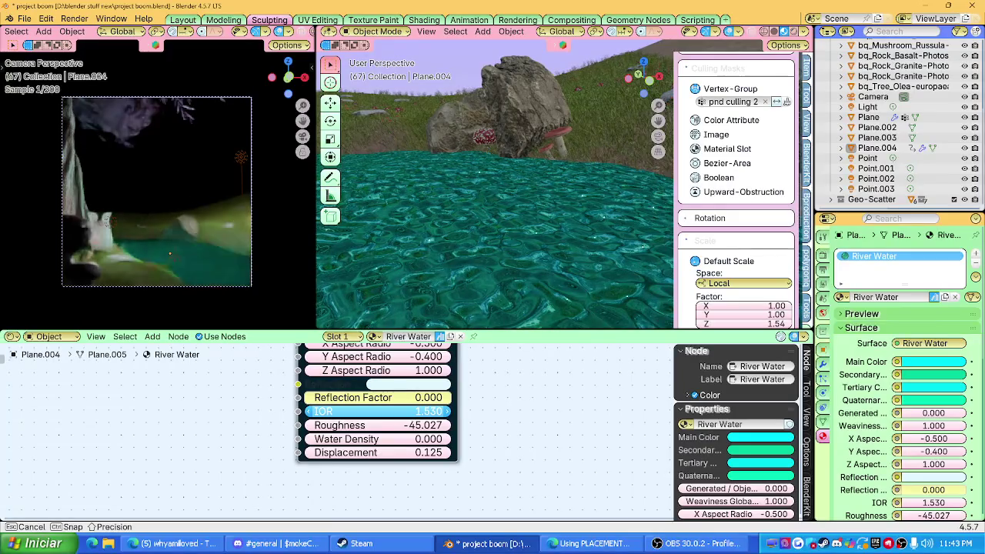
{"action": "mouse_move", "coordinate": [377, 411]}
{"action": "left_mouse_down"}
{"action": "mouse_move", "coordinate": [438, 412]}
{"action": "mouse_move", "coordinate": [384, 412]}
{"action": "left_mouse_up"}
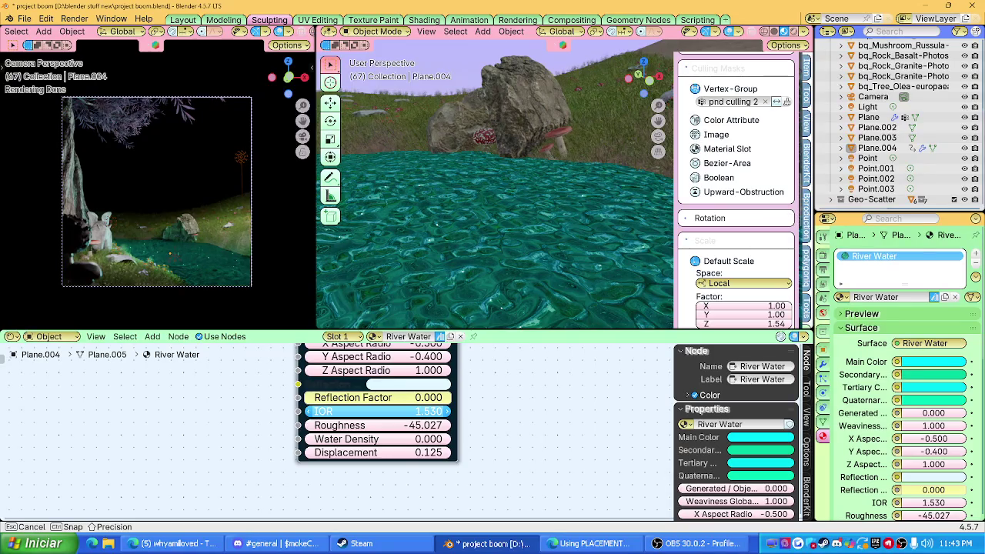
{"action": "left_click_drag", "start_coordinate": [263, 331], "coordinate": [262, 483]}
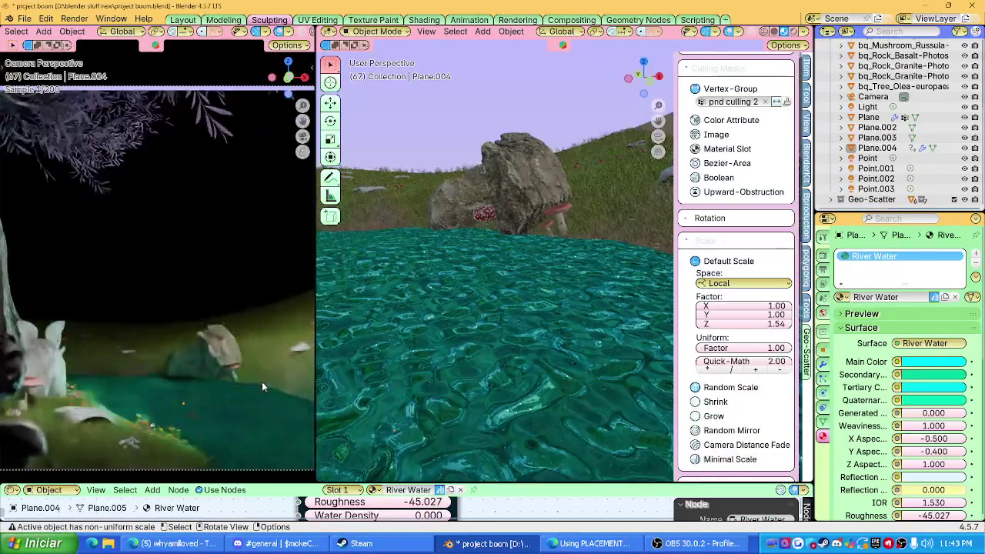
Step: After orbiting, return the left viewport to the camera and set the middle viewport to Camera Perspective
{"action": "scroll", "coordinate": [240, 331], "scroll_direction": "up", "scroll_amount": 3}
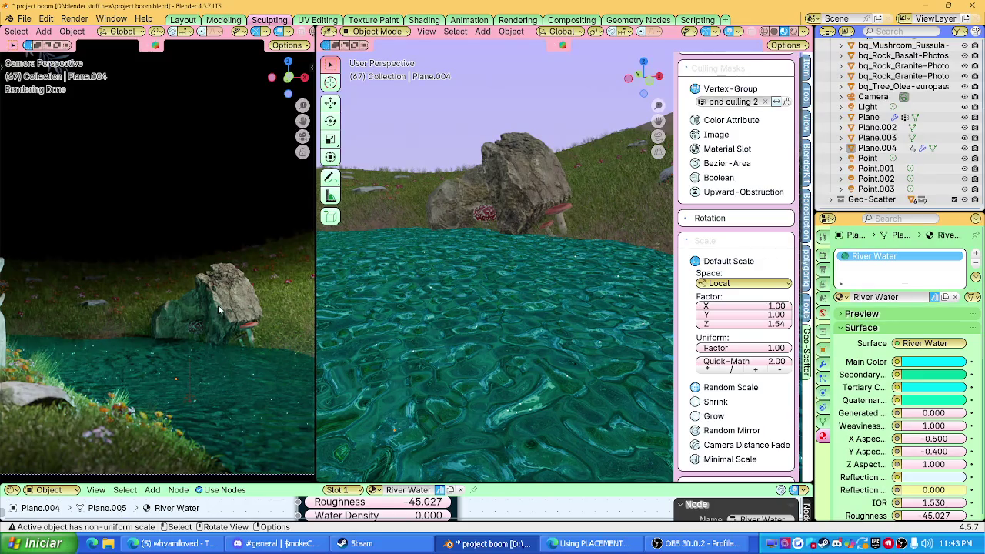
{"action": "scroll", "coordinate": [218, 302], "scroll_direction": "down", "scroll_amount": 3}
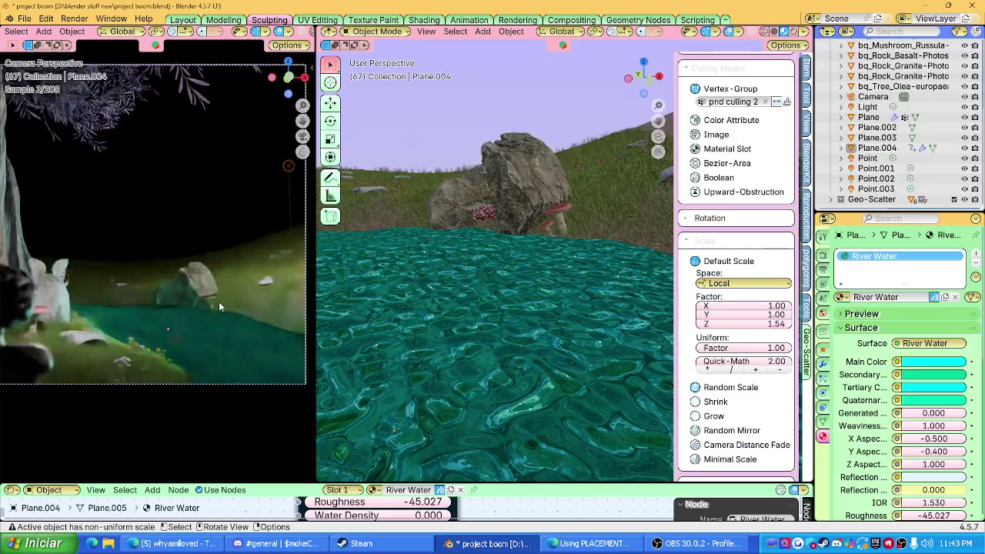
{"action": "mouse_move", "coordinate": [234, 302]}
{"action": "middle_mouse_down"}
{"action": "mouse_move", "coordinate": [217, 265]}
{"action": "mouse_move", "coordinate": [219, 281]}
{"action": "middle_mouse_up"}
{"action": "key", "text": "KP_0"}
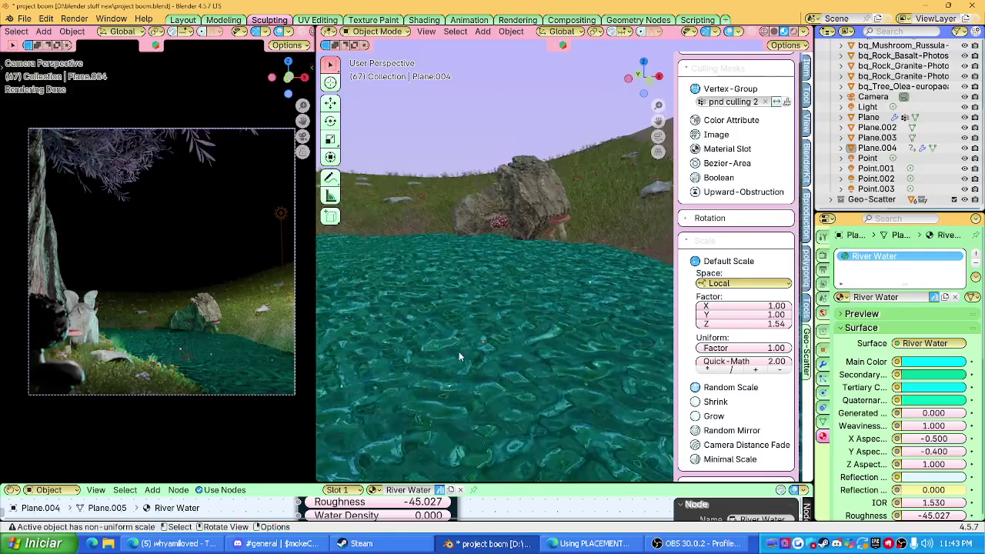
{"action": "middle_click_drag", "start_coordinate": [458, 350], "coordinate": [665, 148]}
{"action": "key", "text": "KP_0"}
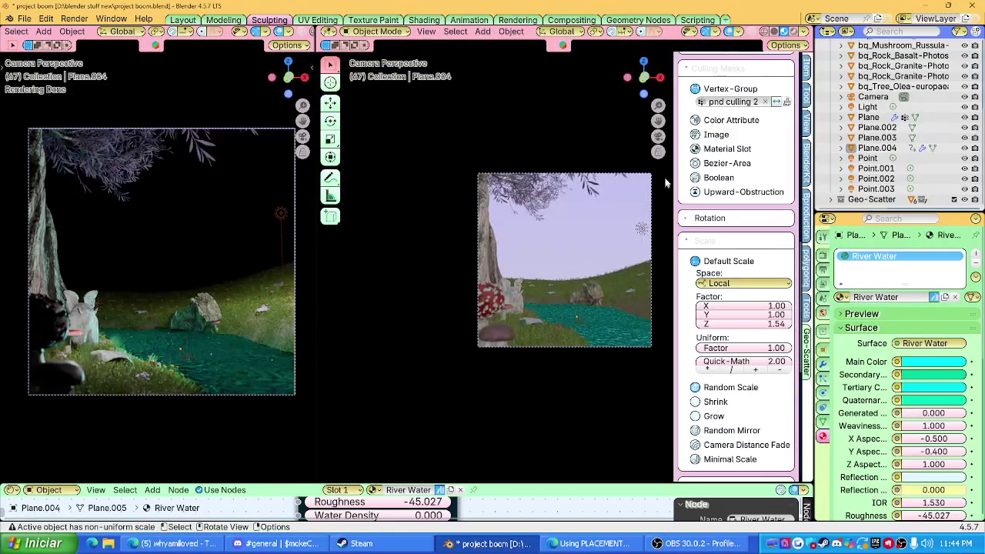
Step: Enable annotations in Overlays and erase the blue sketch strokes with the Annotate Eraser
{"action": "mouse_move", "coordinate": [538, 280]}
{"action": "middle_mouse_down"}
{"action": "mouse_move", "coordinate": [592, 236]}
{"action": "mouse_move", "coordinate": [584, 277]}
{"action": "middle_mouse_up"}
{"action": "left_click", "coordinate": [803, 31]}
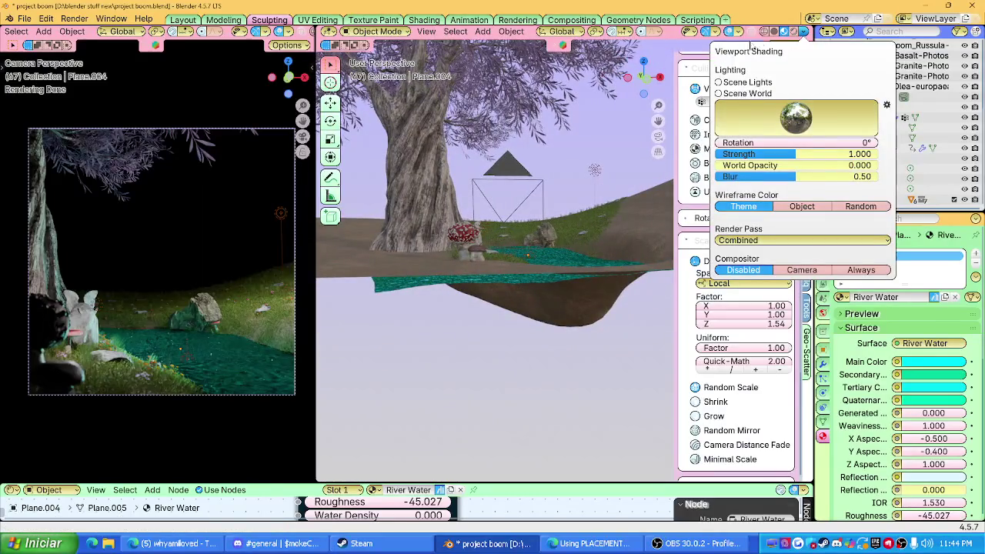
{"action": "left_click", "coordinate": [737, 32]}
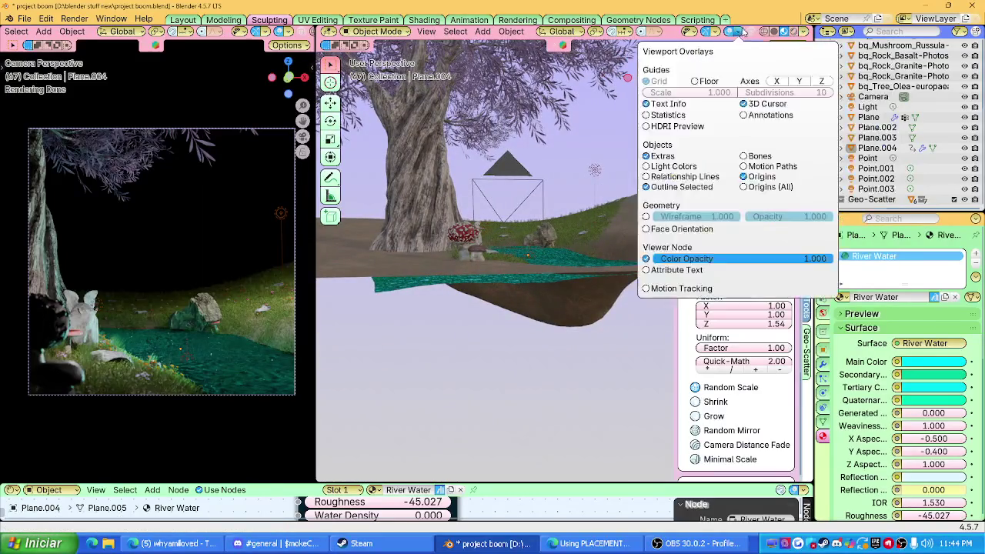
{"action": "left_click", "coordinate": [742, 115]}
{"action": "left_click", "coordinate": [330, 177]}
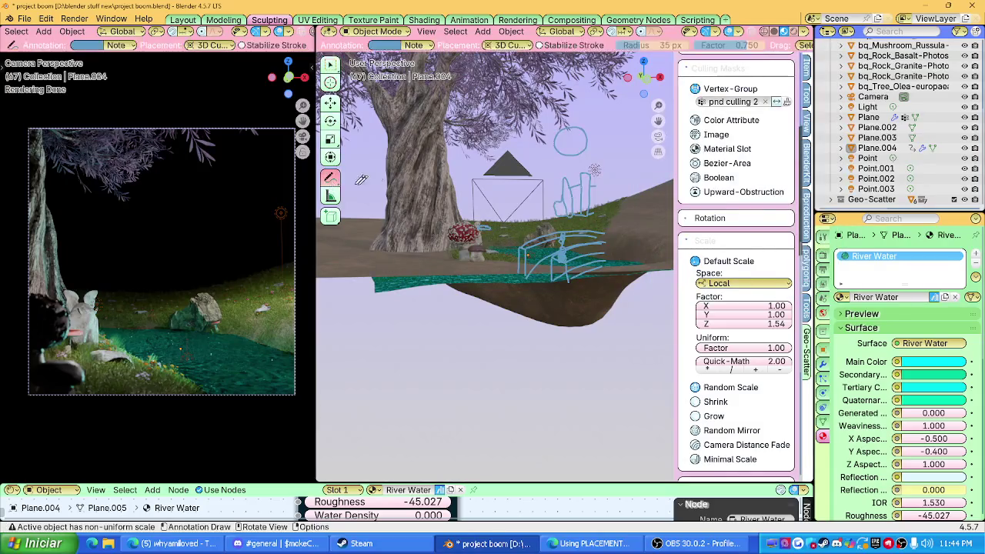
{"action": "right_click", "coordinate": [500, 192]}
{"action": "left_click_drag", "start_coordinate": [330, 178], "coordinate": [384, 242]}
{"action": "mouse_move", "coordinate": [588, 231]}
{"action": "left_mouse_down"}
{"action": "mouse_move", "coordinate": [515, 269]}
{"action": "mouse_move", "coordinate": [577, 200]}
{"action": "left_mouse_up"}
{"action": "left_click_drag", "start_coordinate": [577, 157], "coordinate": [500, 135]}
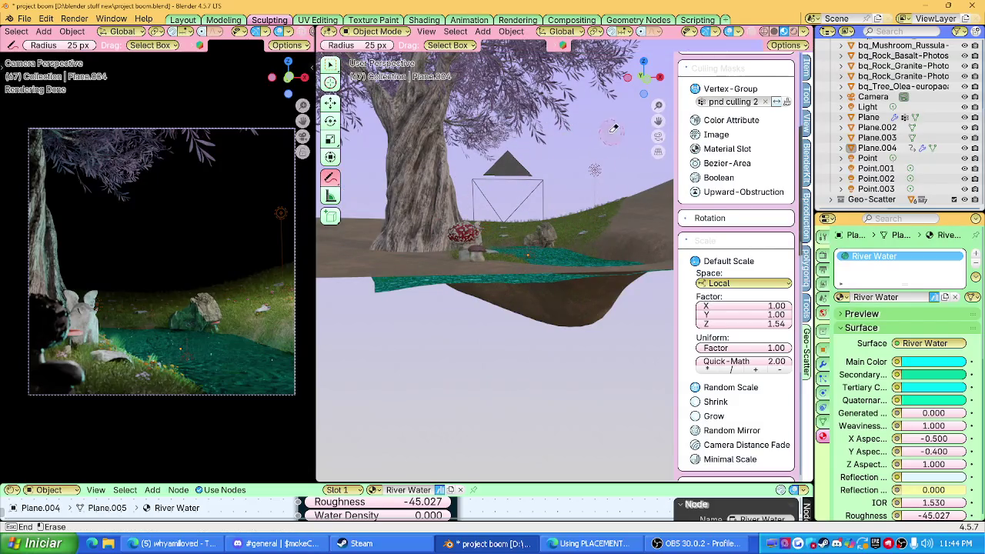
Step: Look through the camera in this viewport, hide the N sidebar and enlarge the frame
{"action": "scroll", "coordinate": [648, 146], "scroll_direction": "up", "scroll_amount": 2}
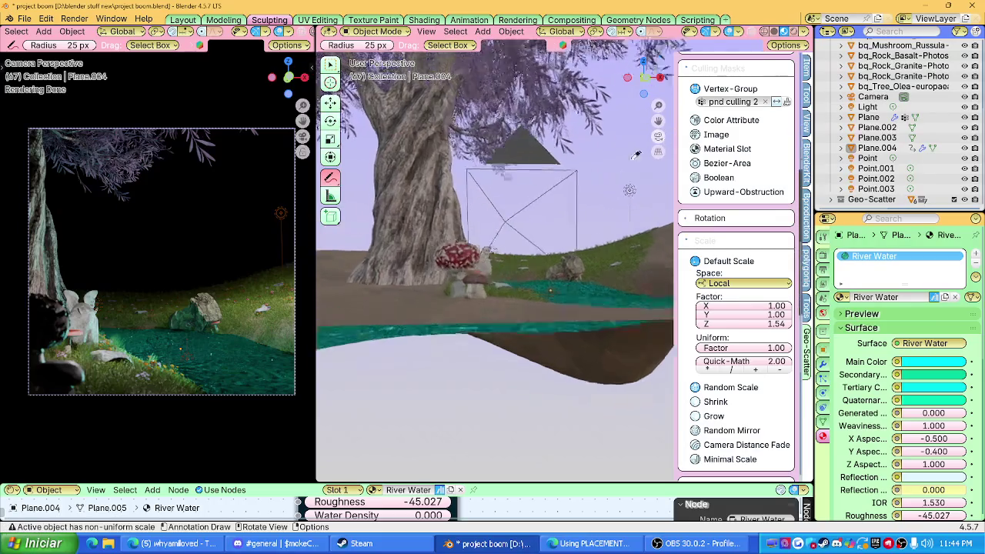
{"action": "left_click", "coordinate": [656, 139]}
{"action": "scroll", "coordinate": [581, 273], "scroll_direction": "up", "scroll_amount": 2}
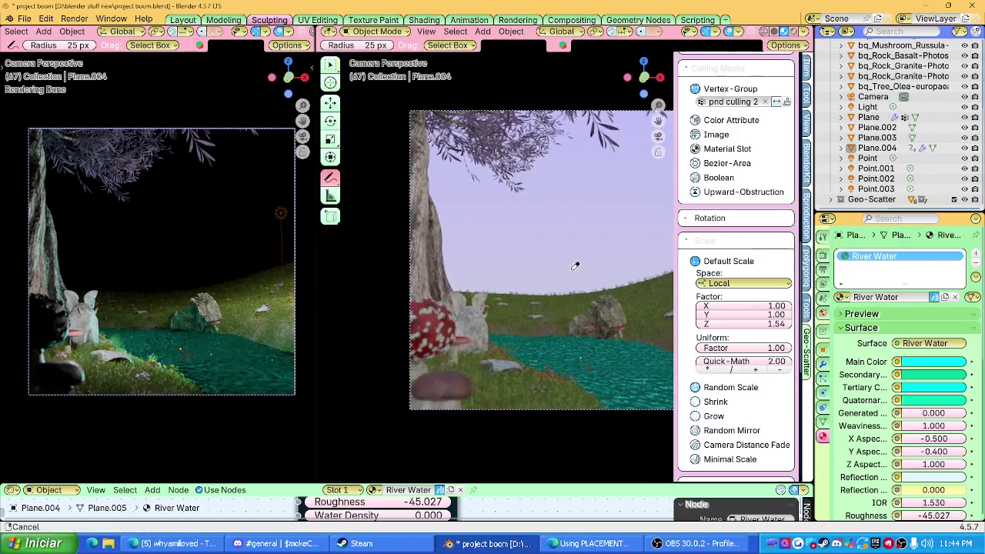
{"action": "scroll", "coordinate": [554, 269], "scroll_direction": "up", "scroll_amount": 3}
{"action": "key", "text": "n"}
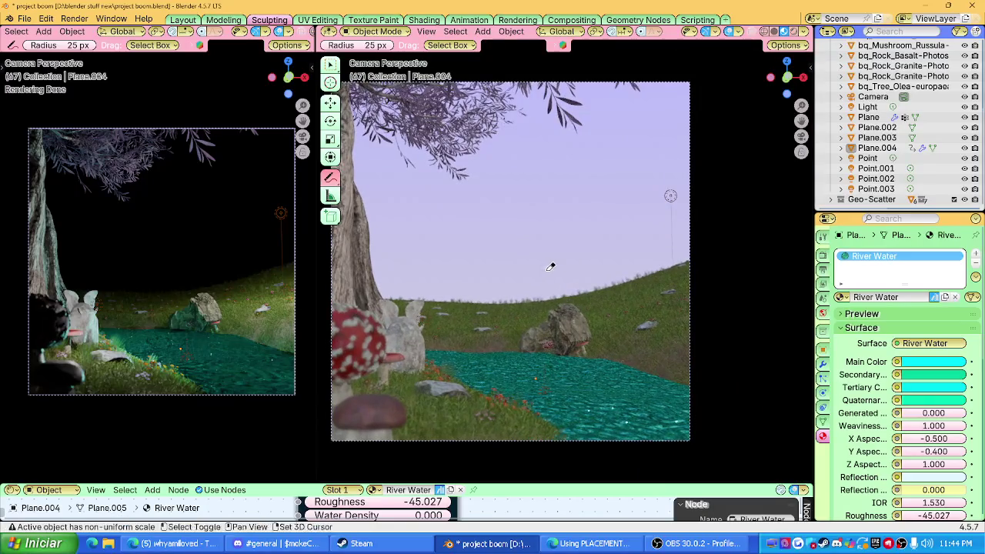
{"action": "middle_click_drag", "start_coordinate": [549, 266], "coordinate": [570, 270], "text": "ctrl"}
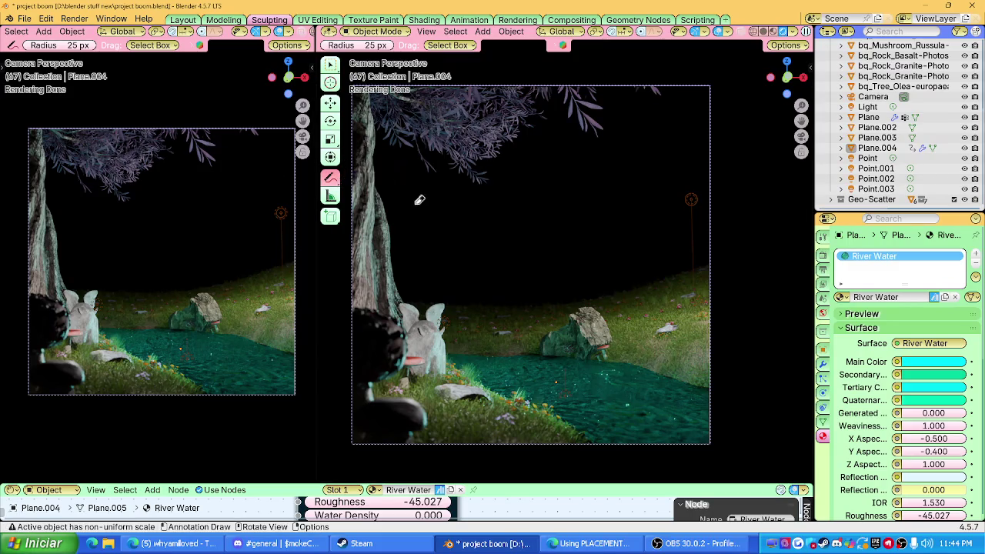
Step: Reselect the annotation drawing tool, then go to the File menu to save
{"action": "left_click_drag", "start_coordinate": [336, 180], "coordinate": [393, 181]}
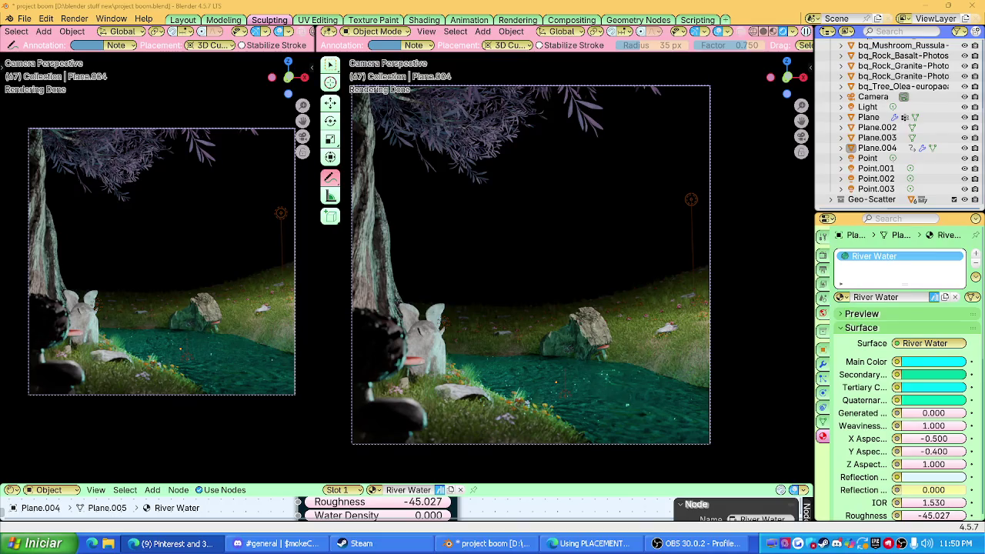
{"action": "left_click", "coordinate": [25, 19]}
Step: Save the project as project boom.blend in the blender stuff new folder
{"action": "left_click", "coordinate": [46, 95]}
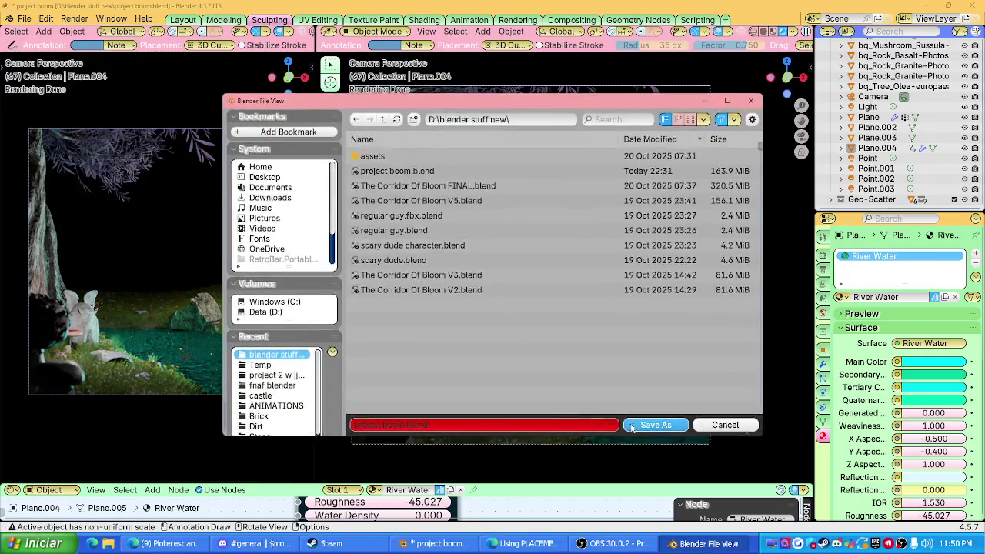
{"action": "left_click", "coordinate": [652, 419]}
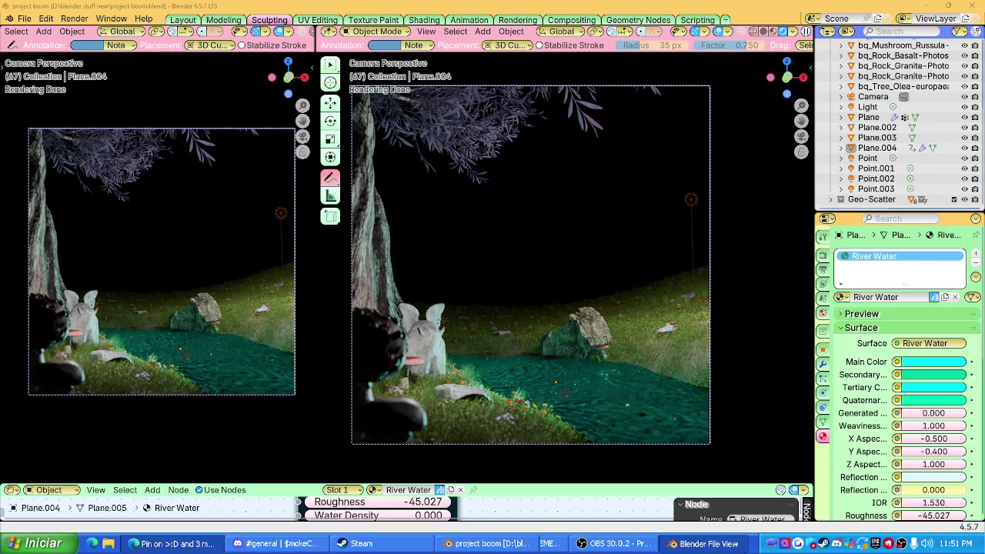
{"action": "left_click", "coordinate": [25, 18]}
{"action": "mouse_move", "coordinate": [39, 30]}
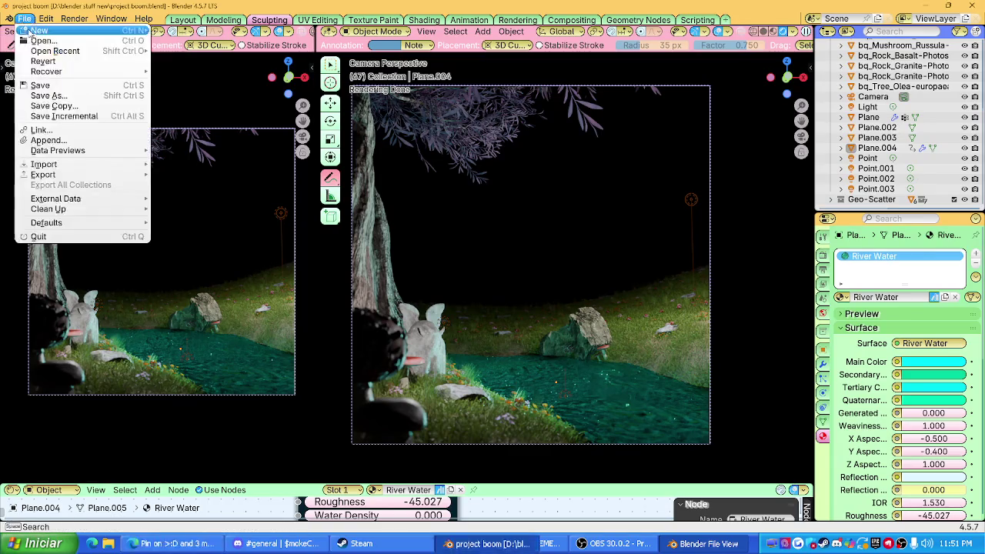
Step: Start a new General file and replace the default cube with a plane scaled to 17.586
{"action": "left_click", "coordinate": [188, 29]}
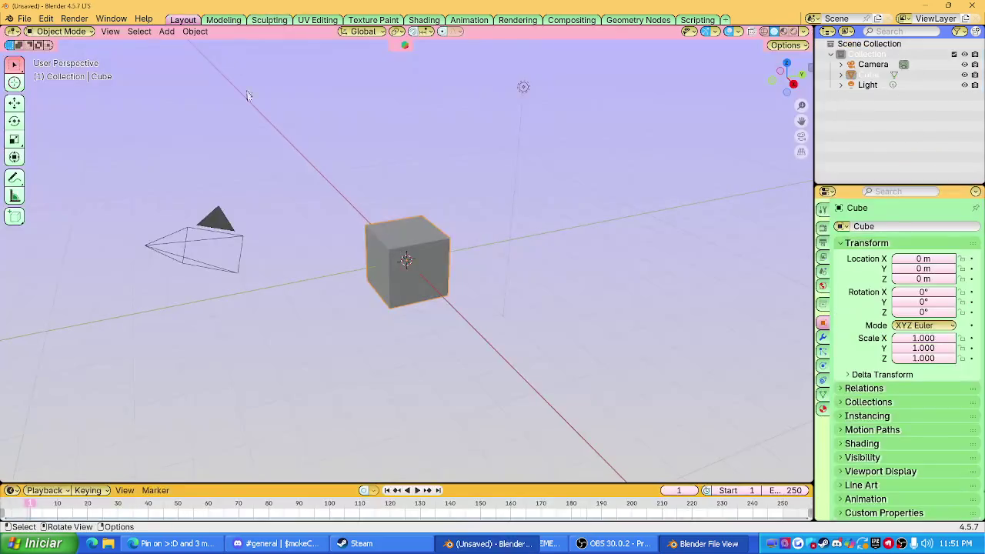
{"action": "middle_click_drag", "start_coordinate": [435, 283], "coordinate": [406, 261]}
{"action": "key", "text": "Delete"}
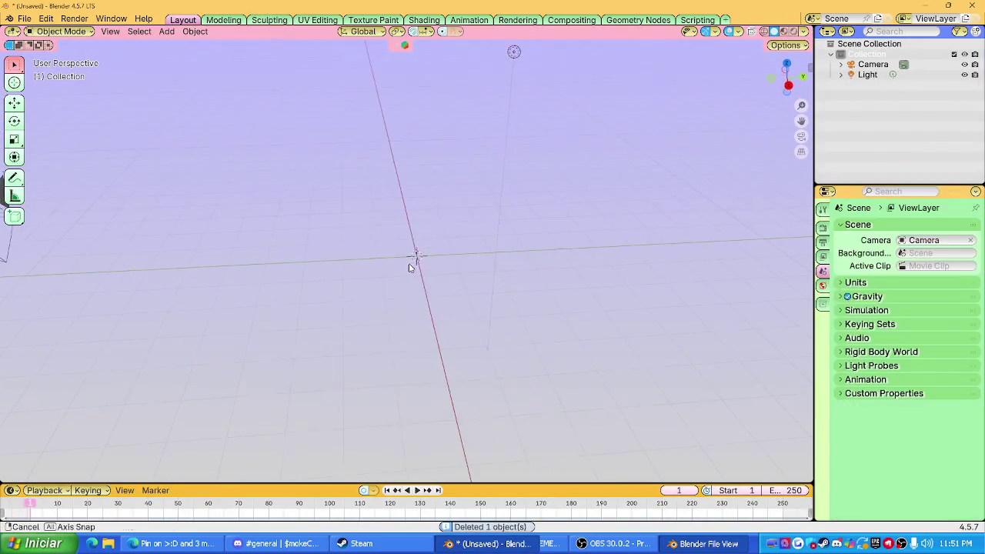
{"action": "key", "text": "shift+a"}
{"action": "left_click", "coordinate": [450, 261]}
{"action": "key", "text": "s"}
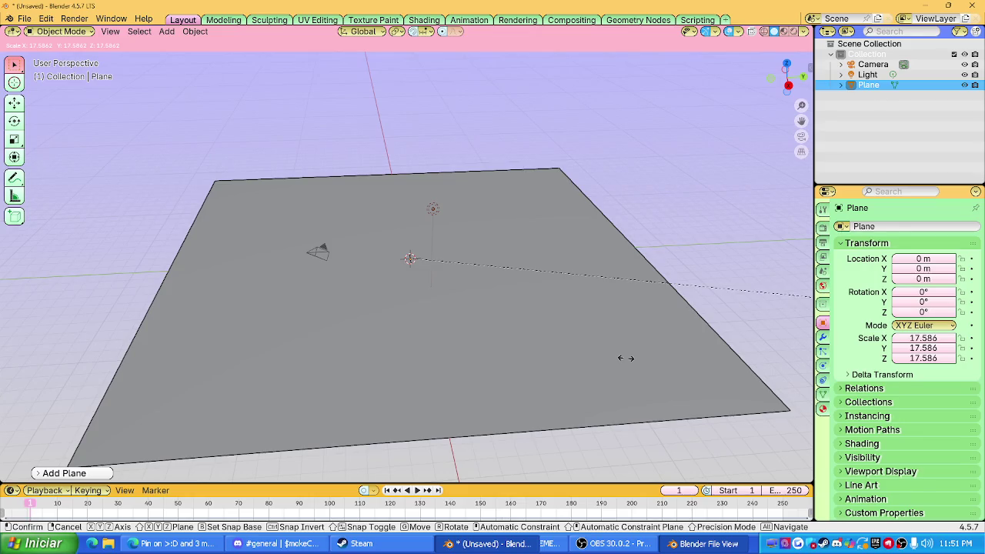
{"action": "left_click", "coordinate": [547, 328]}
{"action": "mouse_move", "coordinate": [497, 341]}
{"action": "middle_mouse_down"}
{"action": "mouse_move", "coordinate": [464, 311]}
{"action": "mouse_move", "coordinate": [467, 285]}
{"action": "mouse_move", "coordinate": [477, 334]}
{"action": "mouse_move", "coordinate": [469, 306]}
{"action": "middle_mouse_up"}
{"action": "left_click", "coordinate": [469, 306]}
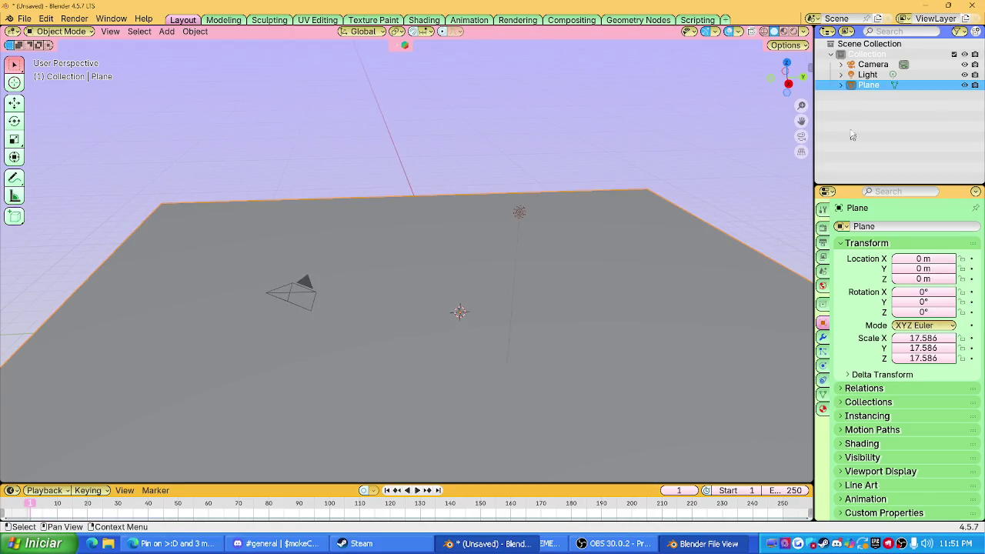
{"action": "left_click", "coordinate": [808, 74]}
Step: Search BlenderKit materials for 'grass' and drag Grass Lawn onto the plane
{"action": "left_click", "coordinate": [805, 163]}
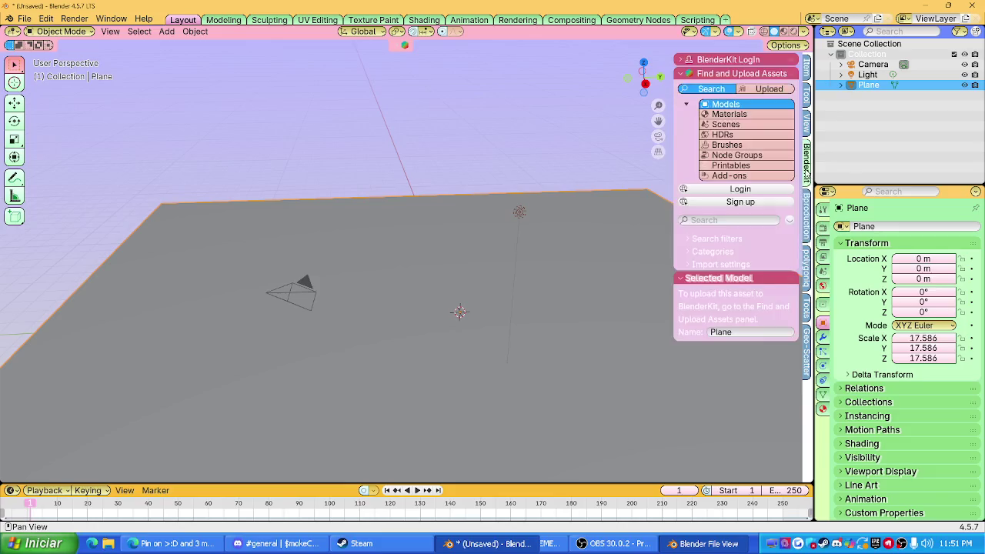
{"action": "left_click", "coordinate": [728, 114]}
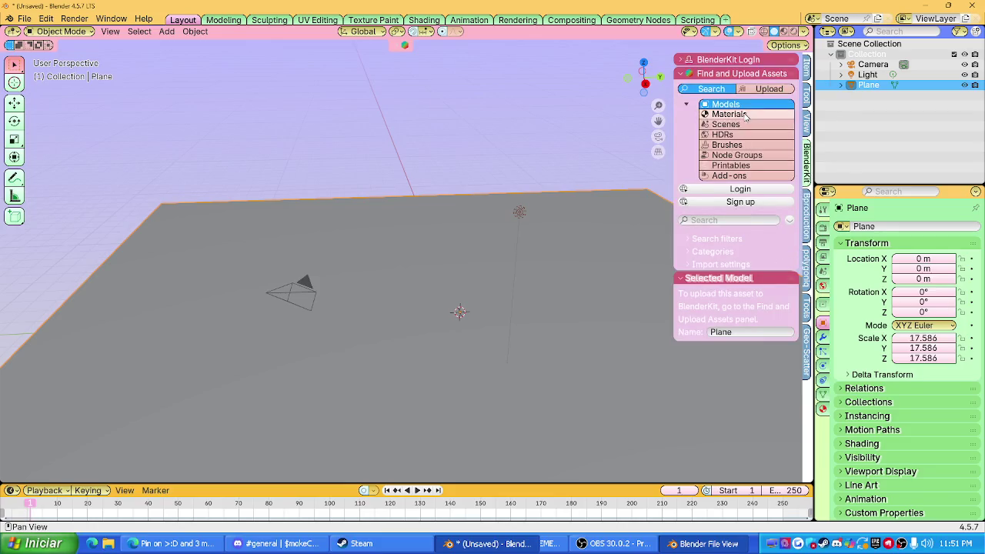
{"action": "left_click", "coordinate": [731, 220]}
{"action": "type", "text": "grass"}
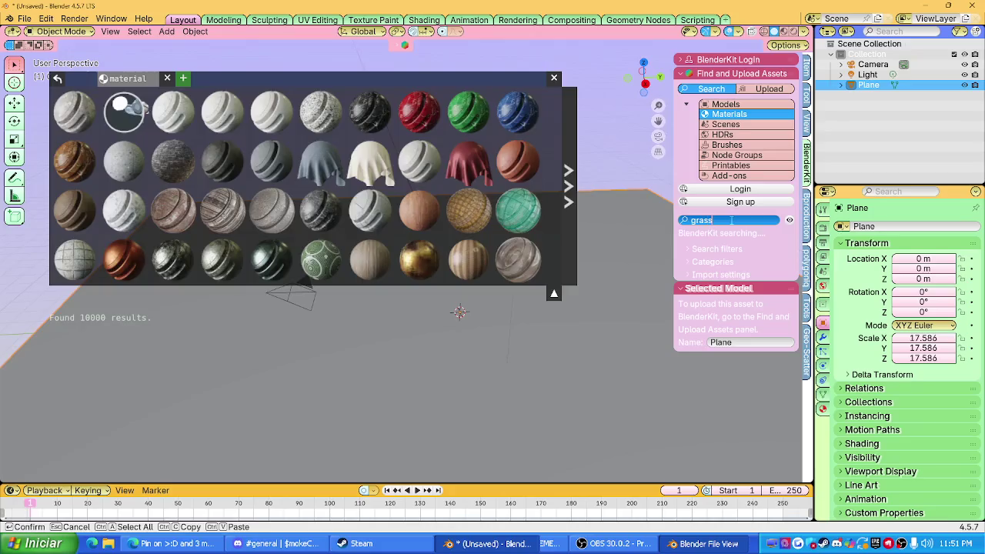
{"action": "key", "text": "Return"}
{"action": "scroll", "coordinate": [164, 168], "scroll_direction": "down", "scroll_amount": 1}
{"action": "scroll", "coordinate": [193, 163], "scroll_direction": "down", "scroll_amount": 1}
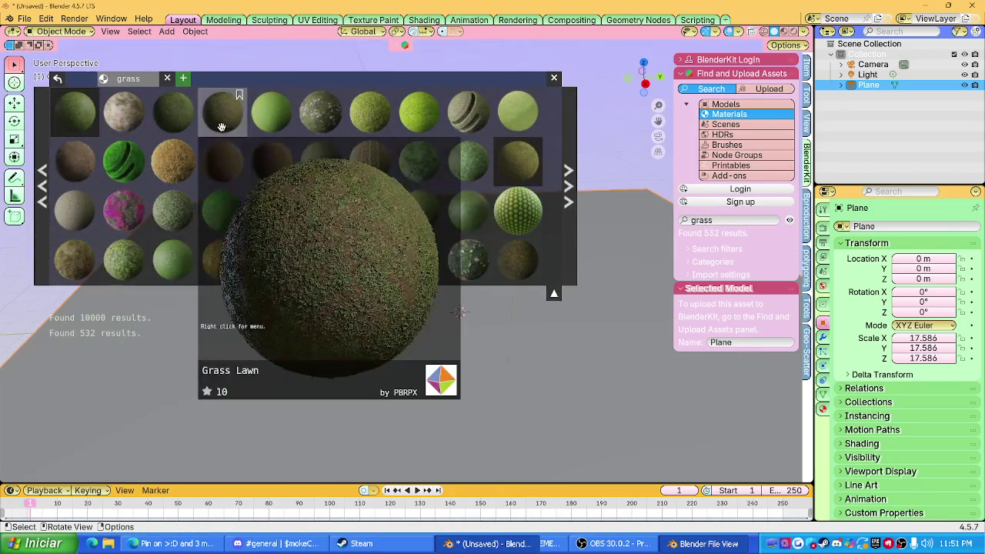
{"action": "left_click_drag", "start_coordinate": [196, 131], "coordinate": [477, 339]}
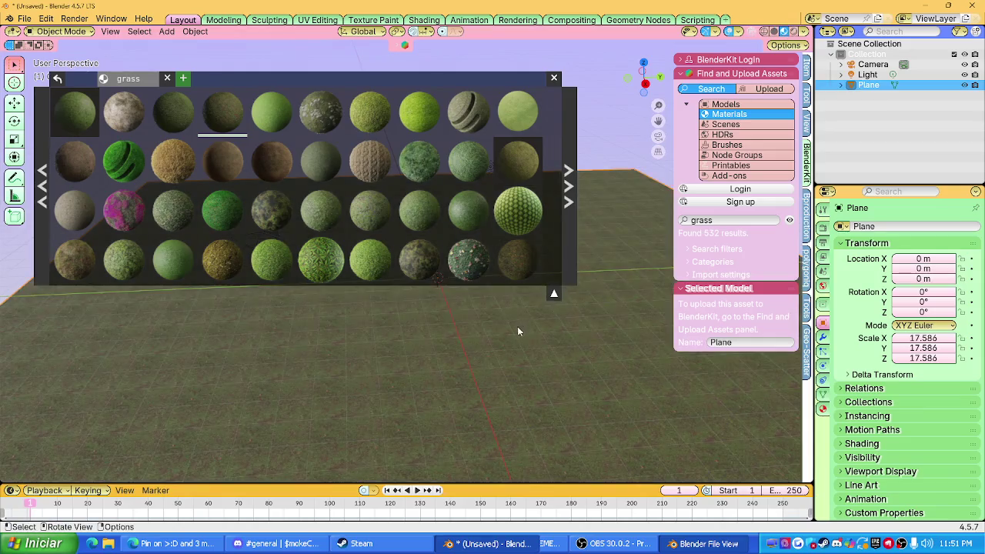
{"action": "middle_click_drag", "start_coordinate": [517, 331], "coordinate": [443, 301]}
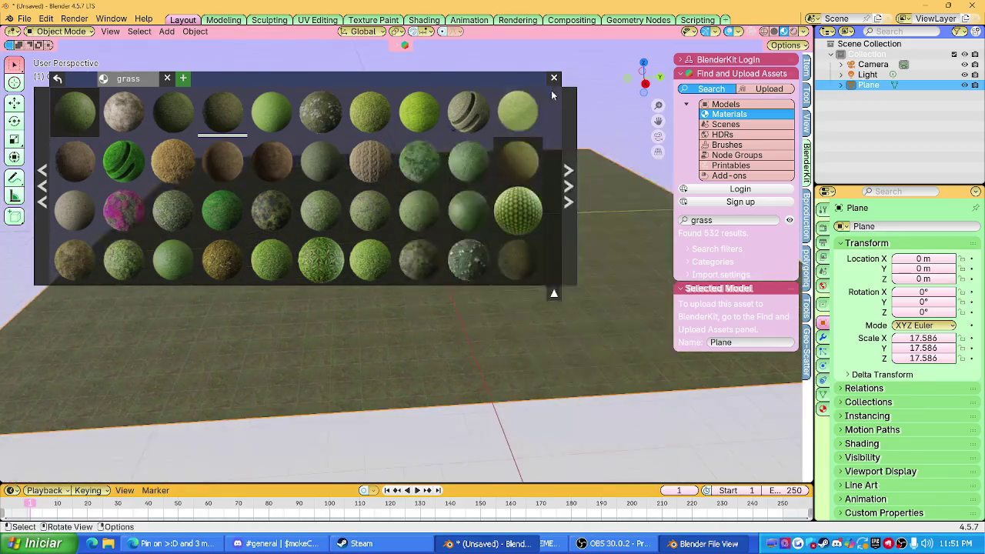
Step: Raise the plane along Z to 0.13279 m and orbit to a low view across the grass
{"action": "key", "text": "g"}
{"action": "key", "text": "z"}
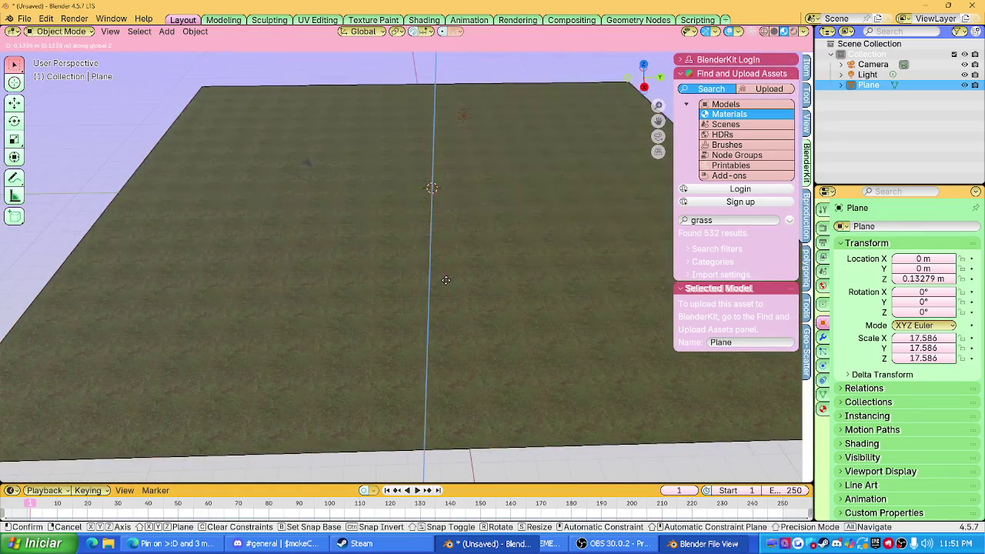
{"action": "left_click", "coordinate": [446, 296]}
{"action": "mouse_move", "coordinate": [447, 290]}
{"action": "middle_mouse_down"}
{"action": "mouse_move", "coordinate": [437, 206]}
{"action": "mouse_move", "coordinate": [432, 300]}
{"action": "mouse_move", "coordinate": [432, 271]}
{"action": "middle_mouse_up"}
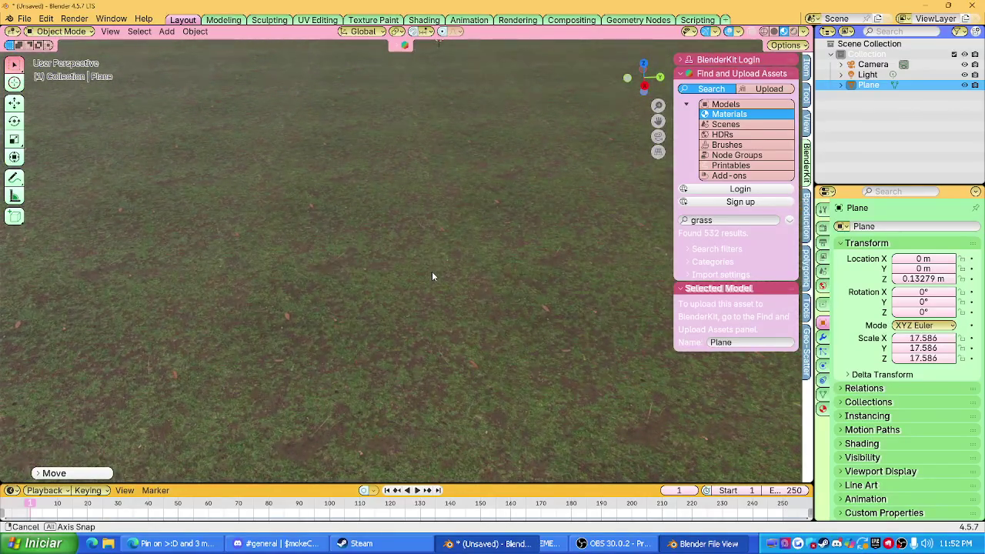
{"action": "scroll", "coordinate": [380, 296], "scroll_direction": "down", "scroll_amount": 2}
{"action": "left_click", "coordinate": [12, 490]}
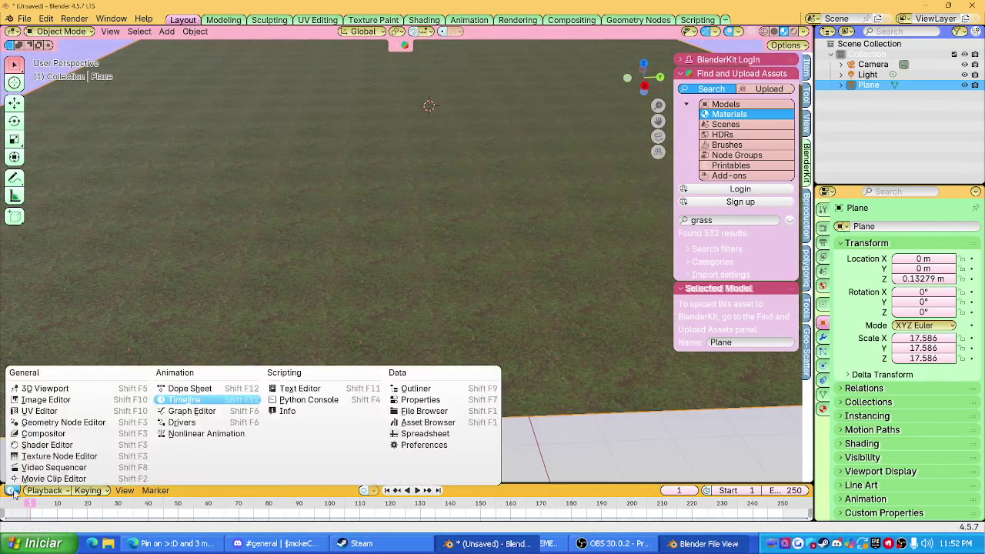
Step: Turn the timeline area into a Shader Editor and inspect the Grass Lawn node tree
{"action": "left_click", "coordinate": [99, 446]}
{"action": "left_click_drag", "start_coordinate": [374, 486], "coordinate": [374, 250]}
{"action": "scroll", "coordinate": [365, 429], "scroll_direction": "up", "scroll_amount": 2}
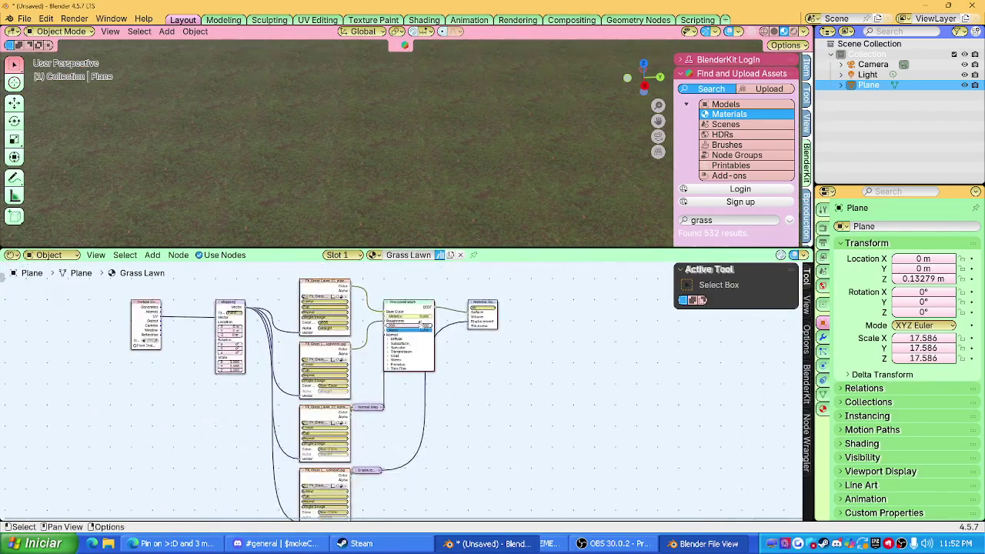
{"action": "scroll", "coordinate": [366, 385], "scroll_direction": "up", "scroll_amount": 2}
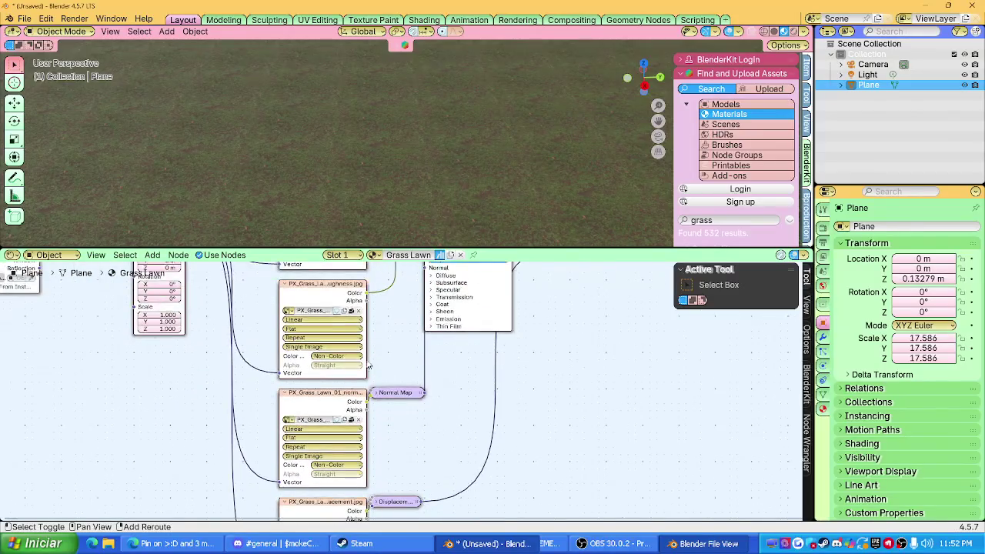
{"action": "scroll", "coordinate": [370, 373], "scroll_direction": "down", "scroll_amount": 2}
{"action": "scroll", "coordinate": [385, 382], "scroll_direction": "up", "scroll_amount": 2}
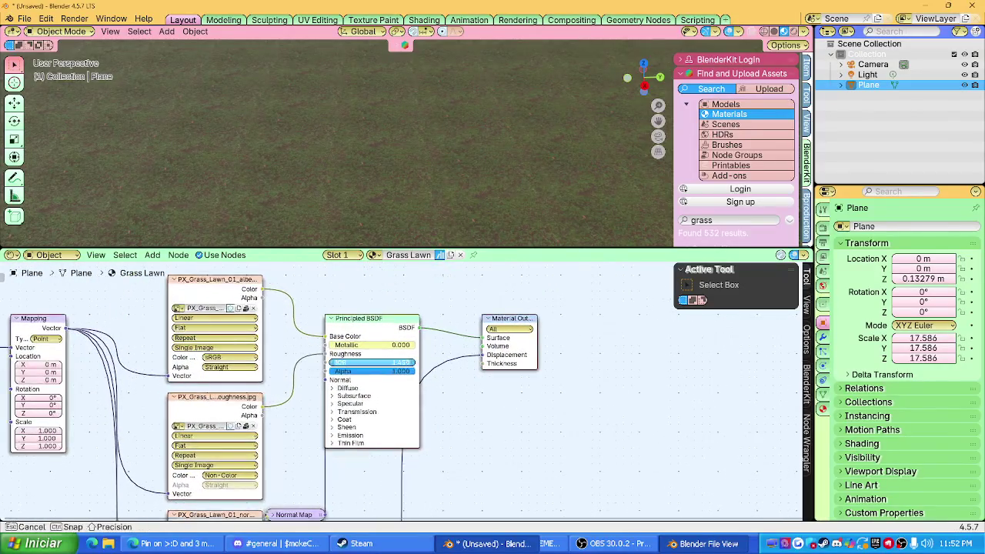
{"action": "scroll", "coordinate": [444, 384], "scroll_direction": "up", "scroll_amount": 2}
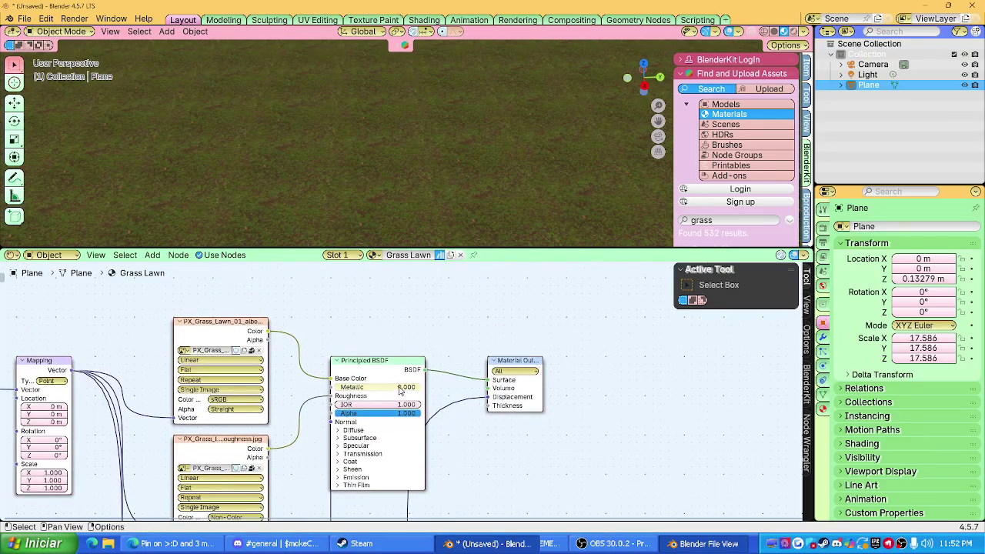
Step: Bring the Texture Coordinate node into view, enlarge the 3D viewport and put the plane in Edit Mode
{"action": "middle_click_drag", "start_coordinate": [323, 364], "coordinate": [521, 319]}
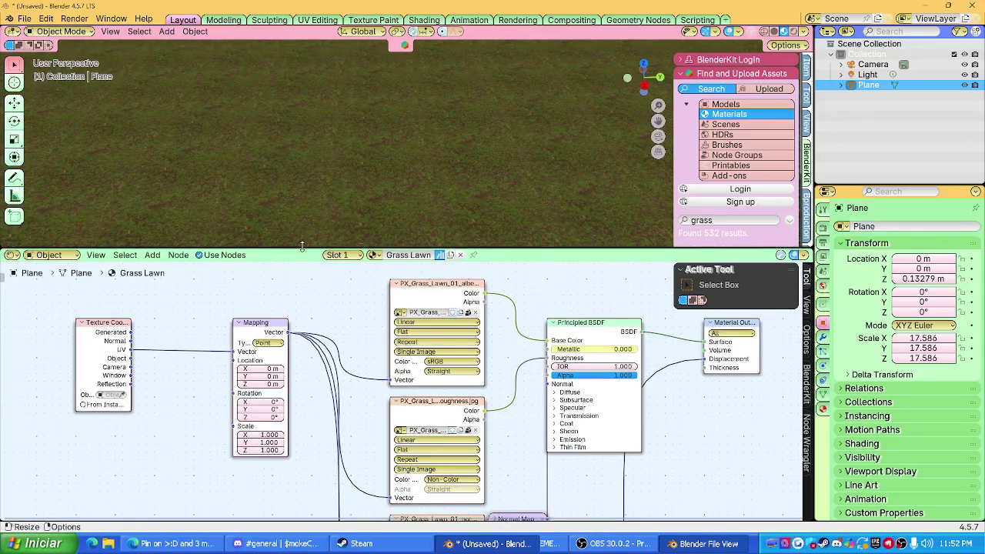
{"action": "left_click_drag", "start_coordinate": [387, 248], "coordinate": [387, 455]}
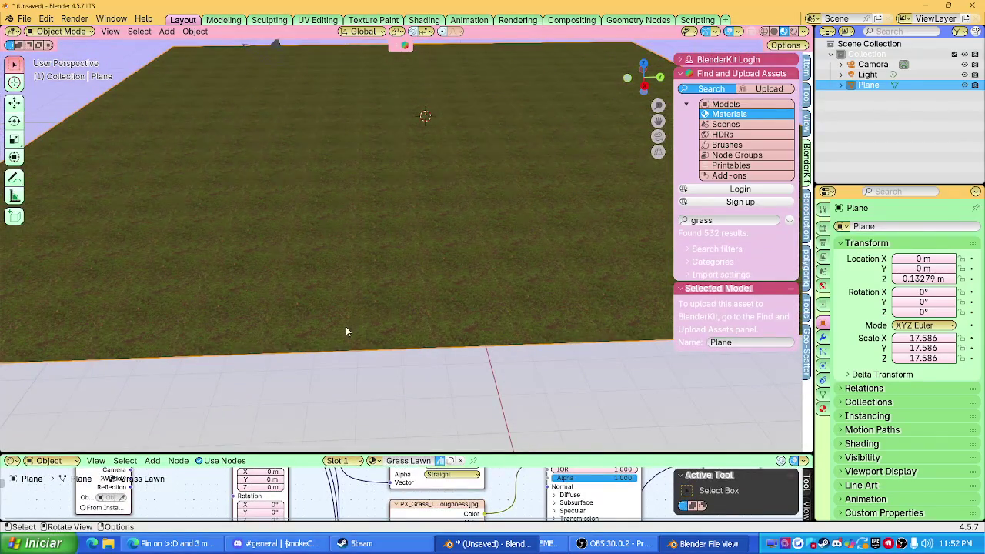
{"action": "key", "text": "Tab"}
Step: Smart UV Project unwrap the plane
{"action": "key", "text": "u"}
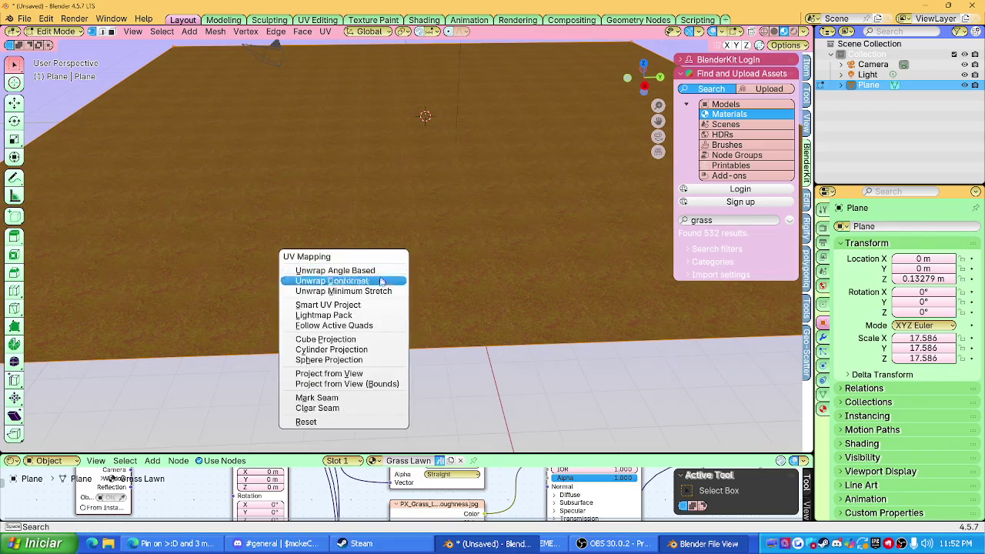
{"action": "left_click", "coordinate": [354, 305]}
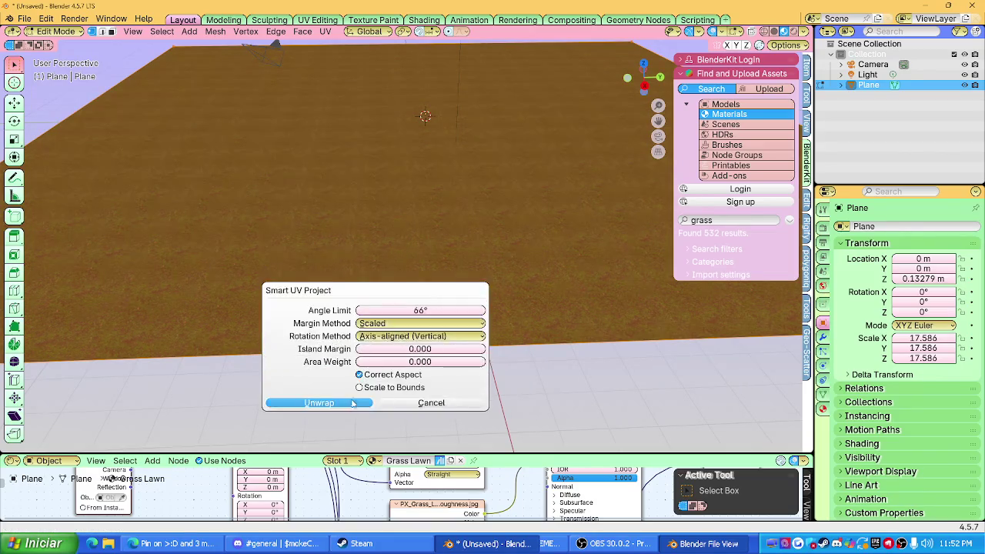
{"action": "left_click", "coordinate": [354, 404]}
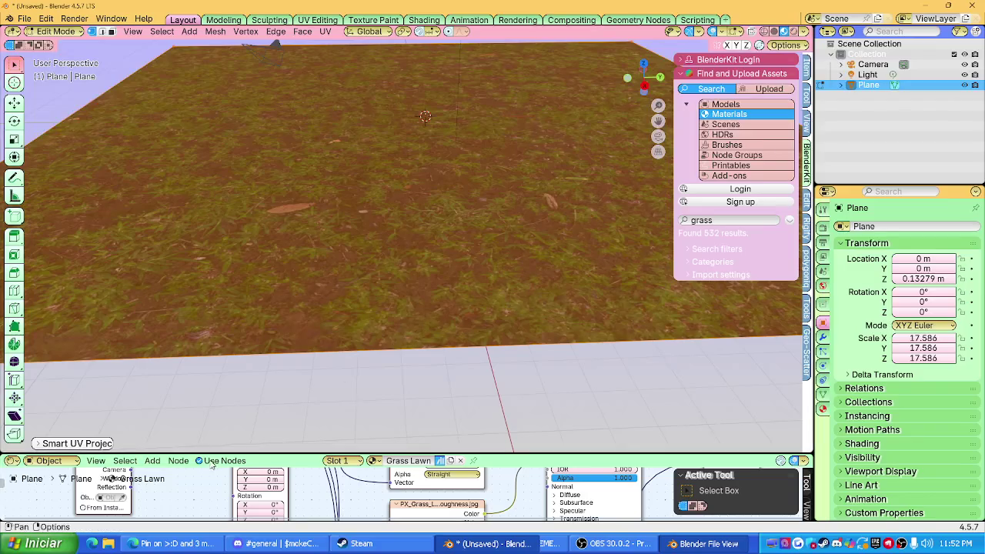
Step: Set the Grass Lawn Mapping scale to 4 on X and Y and view the plane up close
{"action": "left_click_drag", "start_coordinate": [231, 453], "coordinate": [231, 280]}
{"action": "scroll", "coordinate": [267, 442], "scroll_direction": "up", "scroll_amount": 2}
{"action": "left_click_drag", "start_coordinate": [235, 458], "coordinate": [239, 466]}
{"action": "scroll", "coordinate": [392, 174], "scroll_direction": "down", "scroll_amount": 5}
{"action": "scroll", "coordinate": [431, 170], "scroll_direction": "up", "scroll_amount": 2}
{"action": "scroll", "coordinate": [435, 115], "scroll_direction": "up", "scroll_amount": 1}
{"action": "middle_click_drag", "start_coordinate": [436, 54], "coordinate": [439, 169]}
{"action": "mouse_move", "coordinate": [433, 105]}
{"action": "middle_mouse_down"}
{"action": "mouse_move", "coordinate": [436, 198]}
{"action": "mouse_move", "coordinate": [442, 138]}
{"action": "middle_mouse_up"}
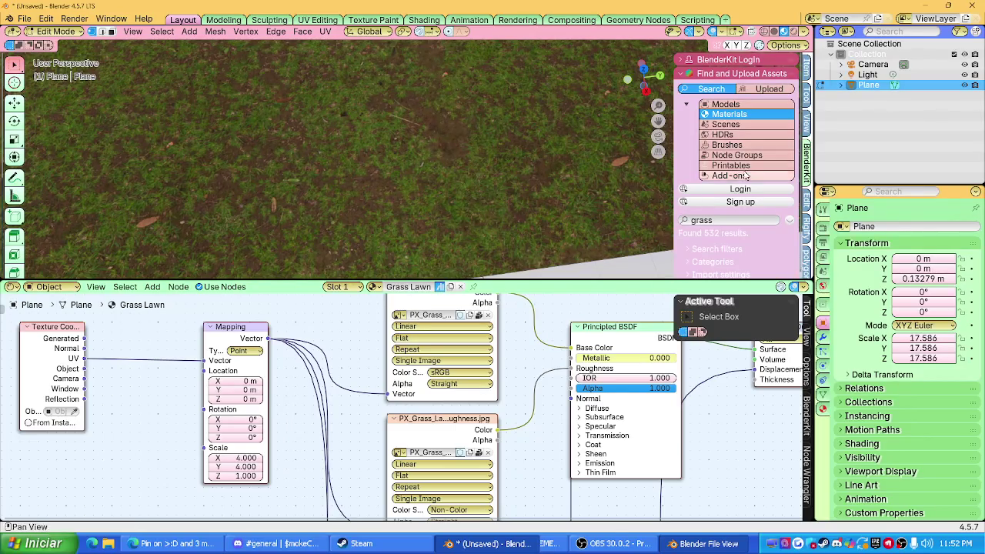
Step: Rerun the BlenderKit grass material search and try other grass materials on the plane
{"action": "left_click", "coordinate": [731, 220]}
{"action": "key", "text": "Return"}
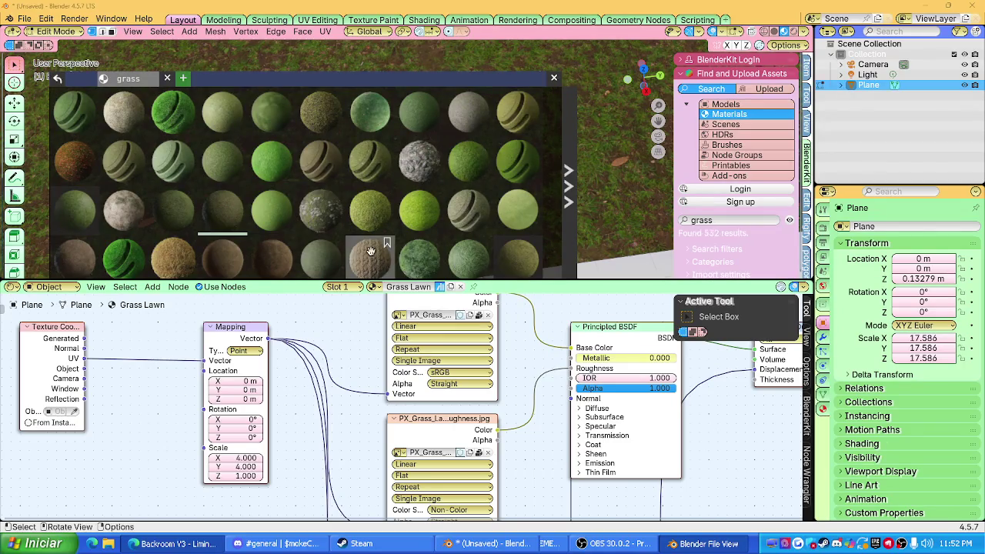
{"action": "left_click_drag", "start_coordinate": [281, 248], "coordinate": [352, 206]}
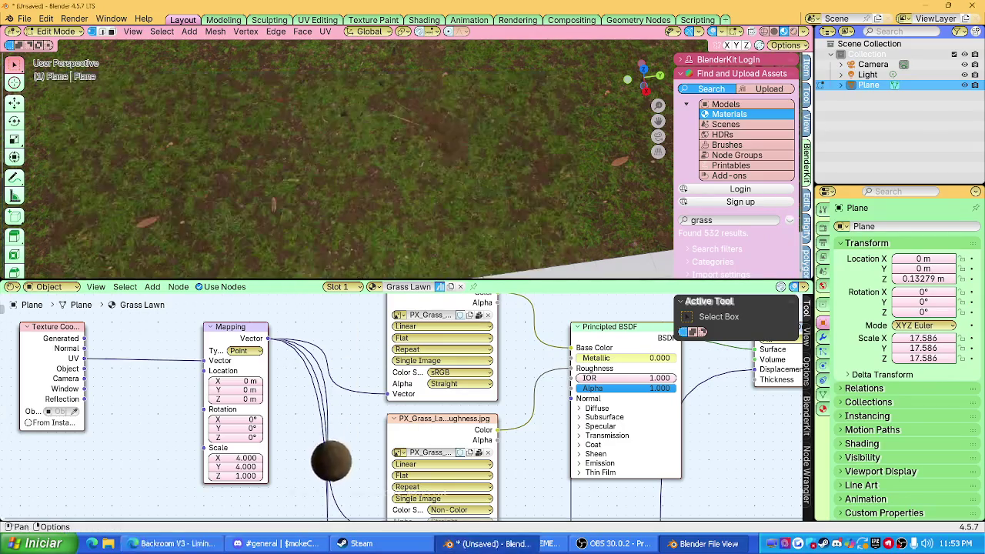
{"action": "left_click_drag", "start_coordinate": [320, 258], "coordinate": [416, 223]}
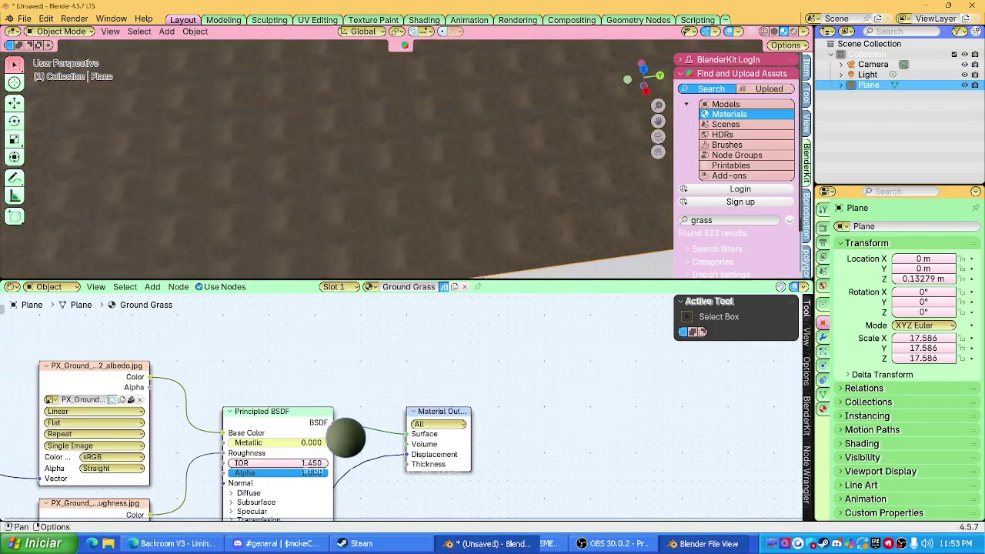
Step: Apply the Grass Lawn material to the plane and close the search results
{"action": "left_click_drag", "start_coordinate": [304, 280], "coordinate": [304, 451]}
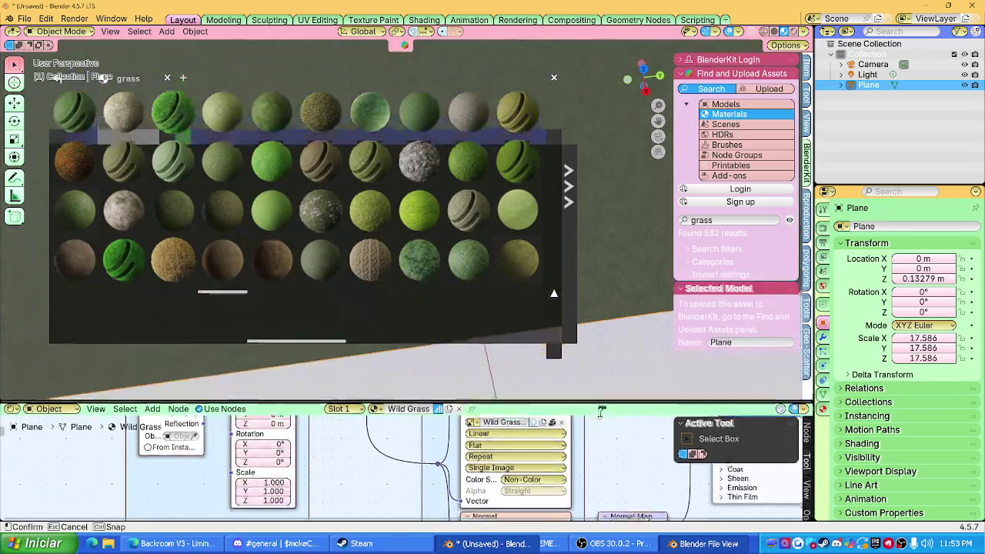
{"action": "left_click", "coordinate": [83, 271]}
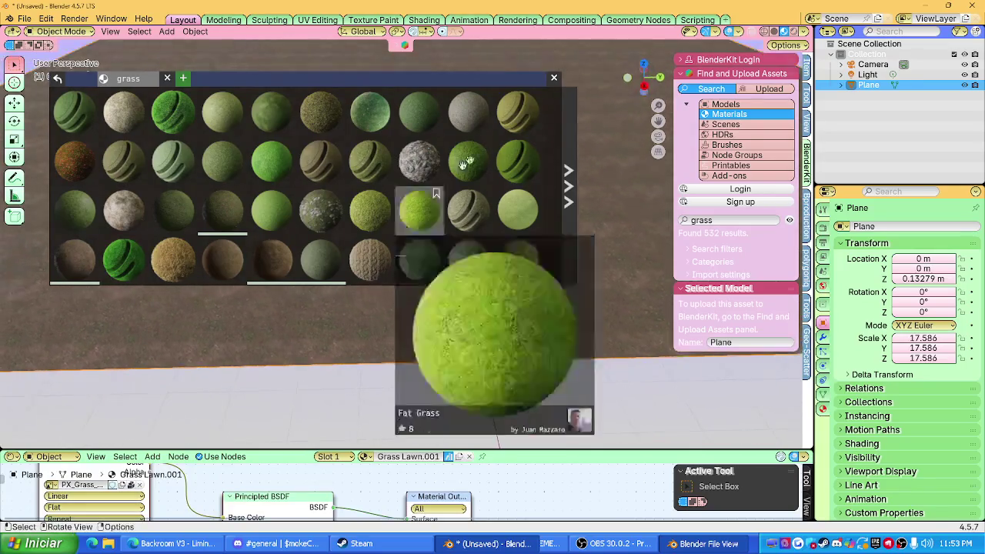
{"action": "left_click", "coordinate": [822, 210]}
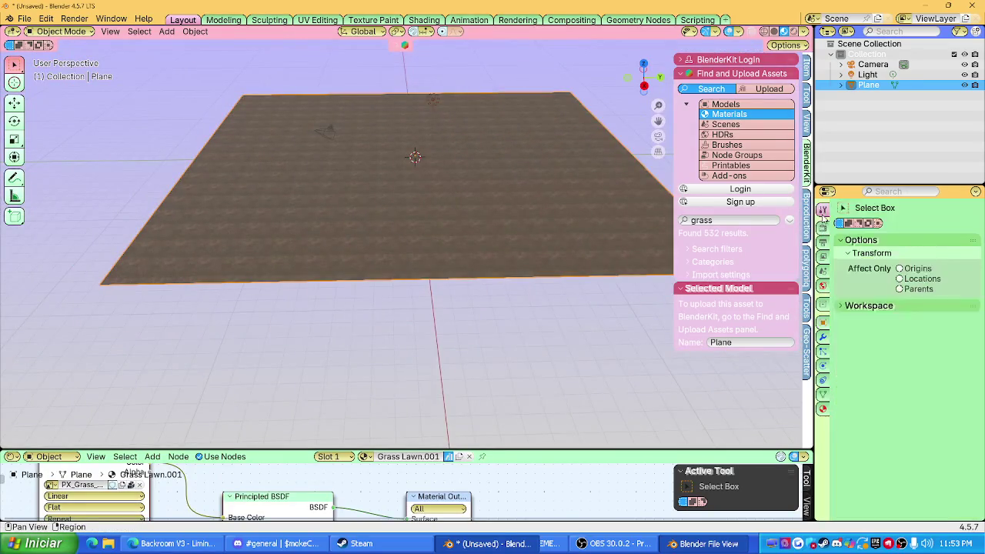
Step: Set the render engine to Cycles with GPU Compute as the device
{"action": "left_click", "coordinate": [823, 228]}
{"action": "left_click", "coordinate": [935, 226]}
{"action": "left_click", "coordinate": [934, 255]}
{"action": "left_click", "coordinate": [931, 252]}
{"action": "left_click", "coordinate": [927, 280]}
Step: Set both viewport and render Max Samples to 200
{"action": "left_click", "coordinate": [935, 324]}
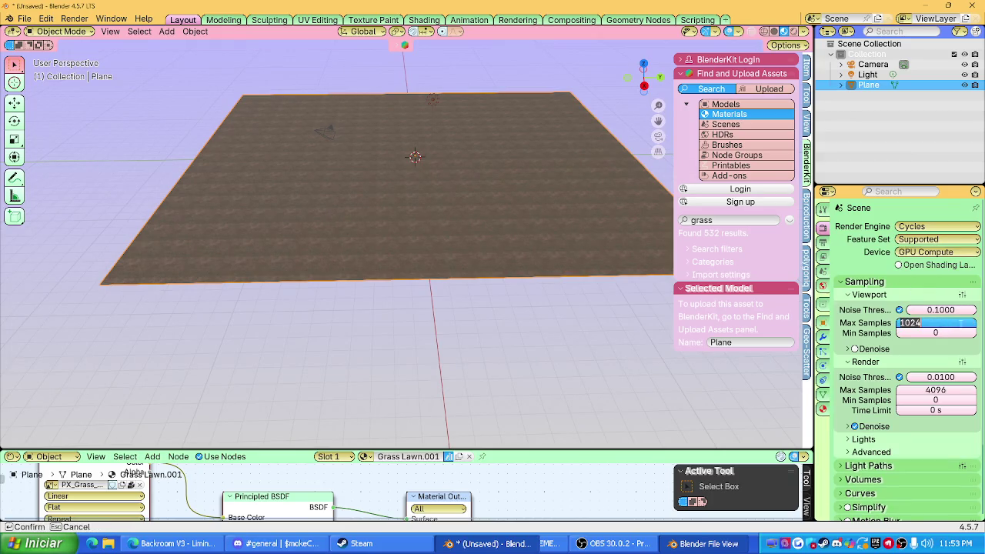
{"action": "type", "text": "200"}
{"action": "key", "text": "Return"}
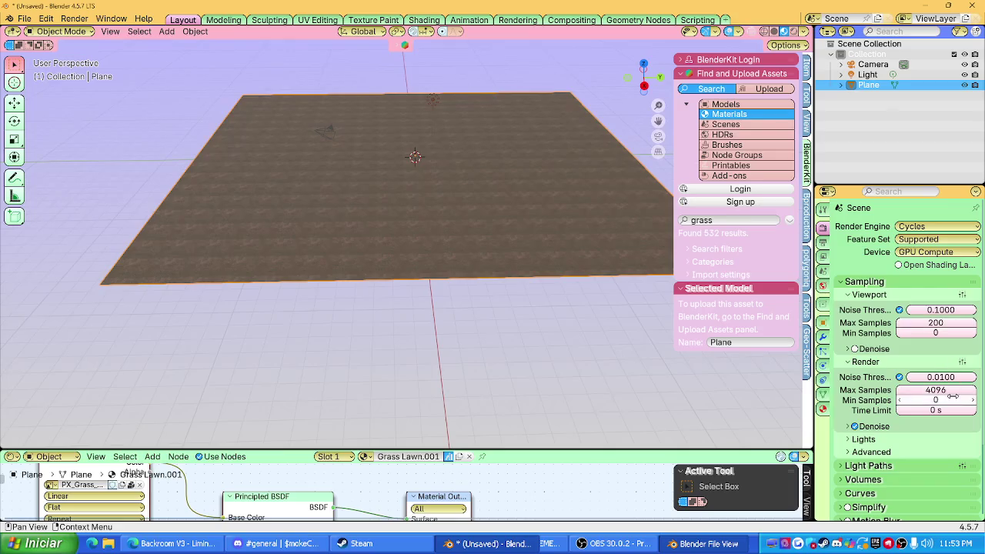
{"action": "left_click", "coordinate": [952, 392]}
{"action": "type", "text": "0"}
{"action": "key", "text": "Return"}
{"action": "scroll", "coordinate": [922, 387], "scroll_direction": "down", "scroll_amount": 3}
Step: Open the plane's Material properties and browse the available materials
{"action": "left_click", "coordinate": [822, 408]}
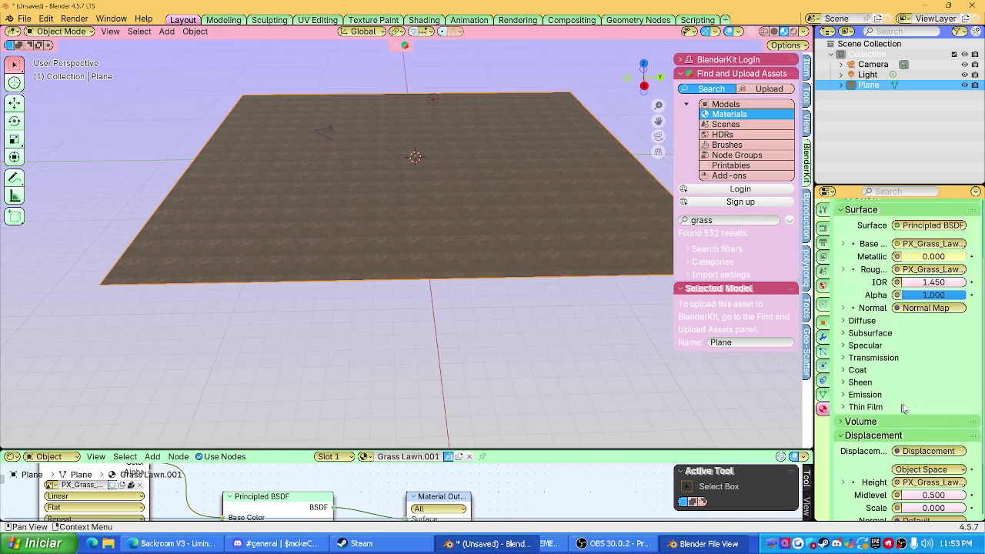
{"action": "scroll", "coordinate": [904, 327], "scroll_direction": "up", "scroll_amount": 3}
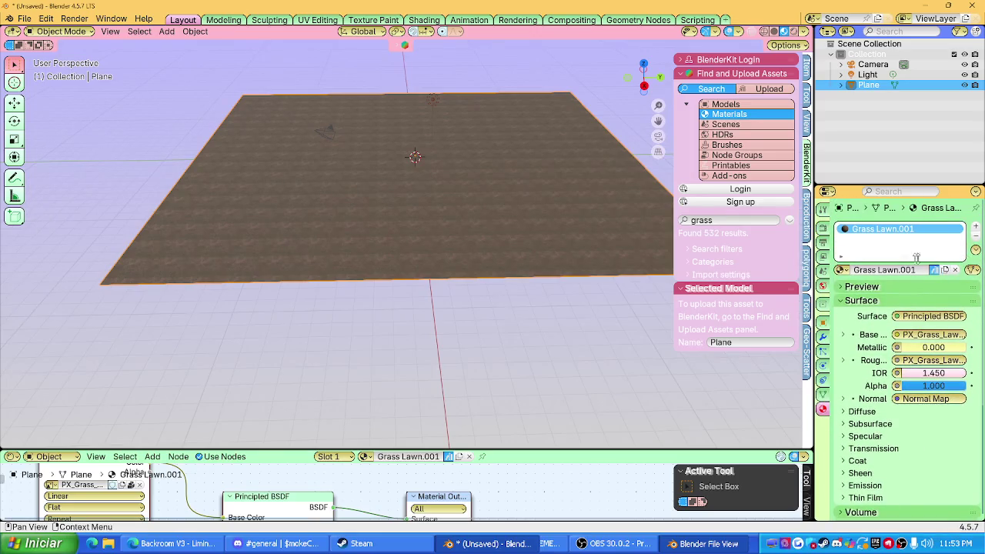
{"action": "left_click", "coordinate": [840, 270]}
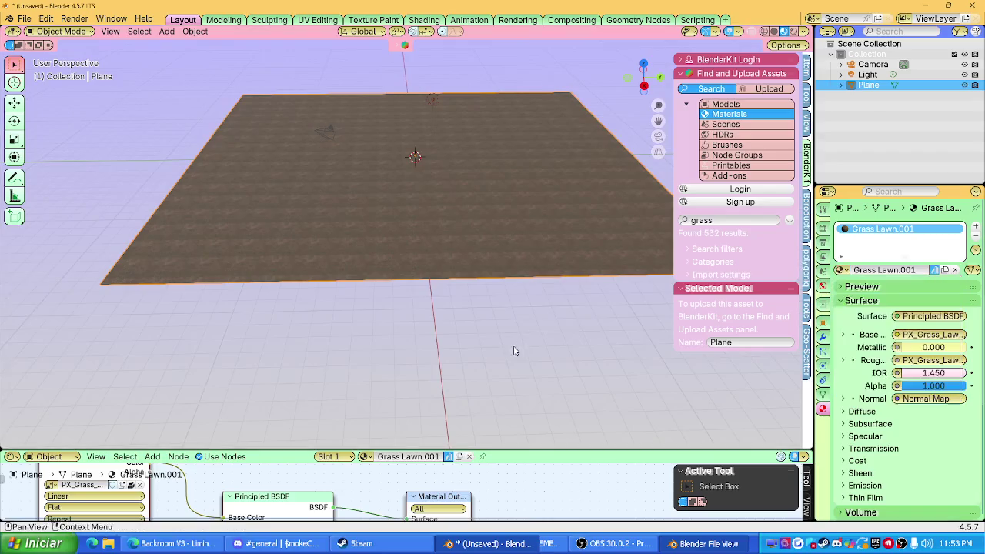
{"action": "scroll", "coordinate": [478, 251], "scroll_direction": "up", "scroll_amount": 3}
{"action": "scroll", "coordinate": [477, 284], "scroll_direction": "up", "scroll_amount": 2}
Step: Enter Edit Mode and Smart UV Project the plane
{"action": "key", "text": "Tab"}
{"action": "scroll", "coordinate": [477, 290], "scroll_direction": "down", "scroll_amount": 3}
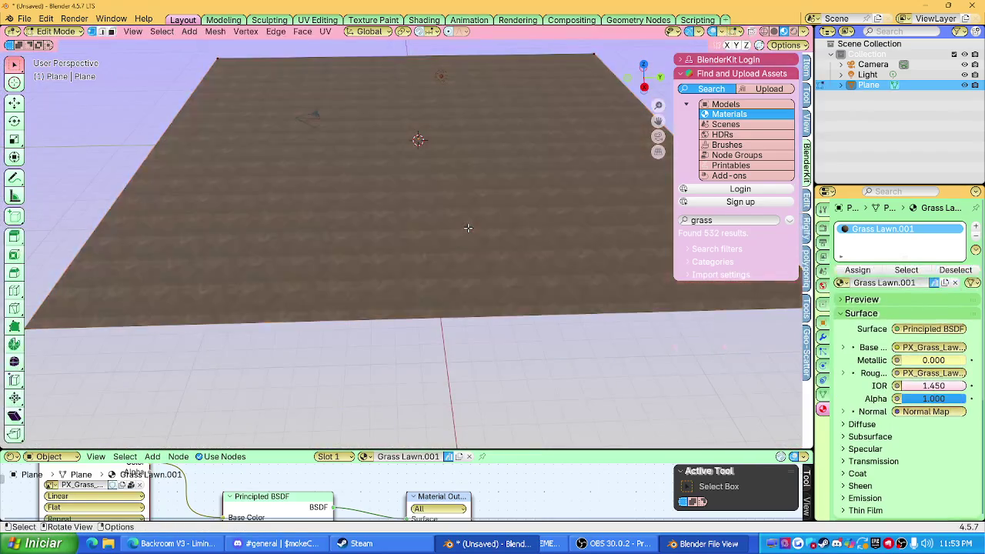
{"action": "key", "text": "u"}
{"action": "left_click", "coordinate": [461, 229]}
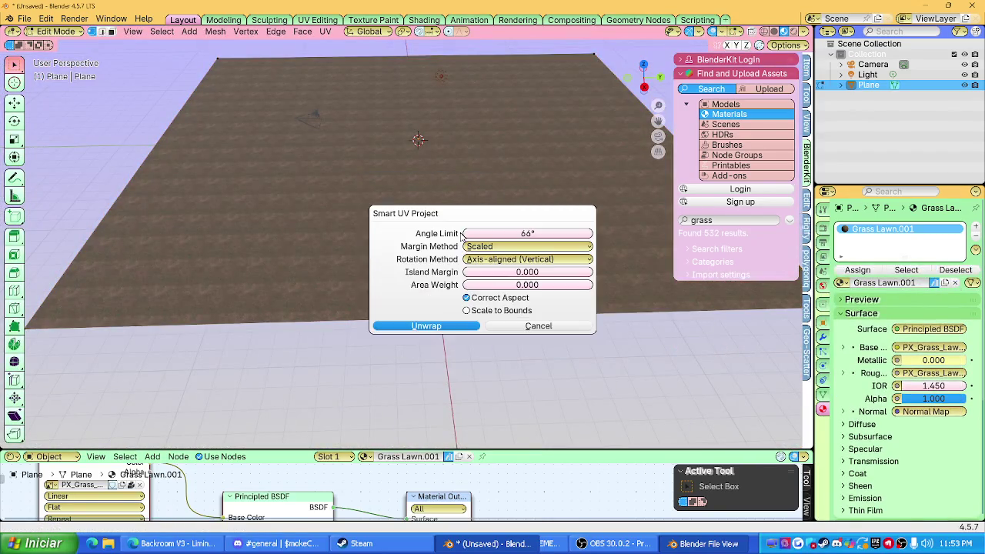
{"action": "left_click", "coordinate": [454, 326]}
{"action": "scroll", "coordinate": [455, 303], "scroll_direction": "up", "scroll_amount": 1}
Step: Repeat the Smart UV Project unwrap and toggle out of Edit Mode
{"action": "key", "text": "u"}
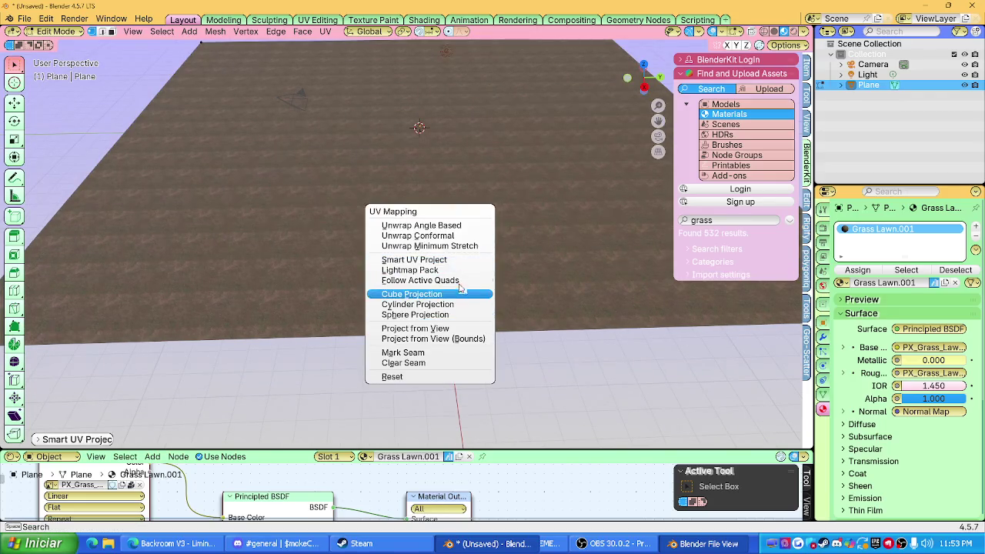
{"action": "left_click", "coordinate": [454, 262]}
{"action": "left_click", "coordinate": [454, 358]}
{"action": "scroll", "coordinate": [457, 323], "scroll_direction": "down", "scroll_amount": 2}
{"action": "scroll", "coordinate": [459, 308], "scroll_direction": "down", "scroll_amount": 1}
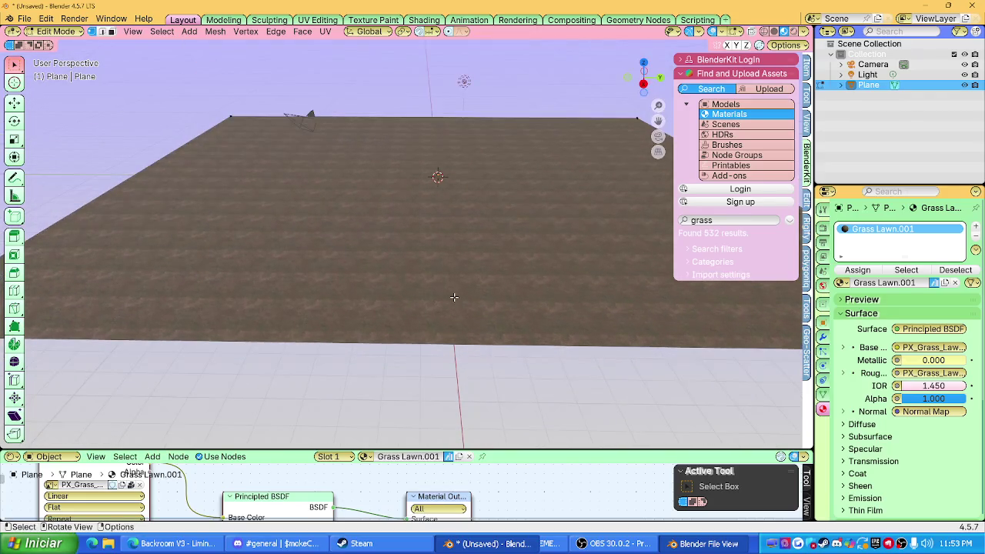
{"action": "key", "text": "Tab"}
{"action": "key", "text": "Tab"}
Step: Select the whole mesh, Smart UV unwrap it again and enlarge the Shader Editor
{"action": "key", "text": "a"}
{"action": "key", "text": "u"}
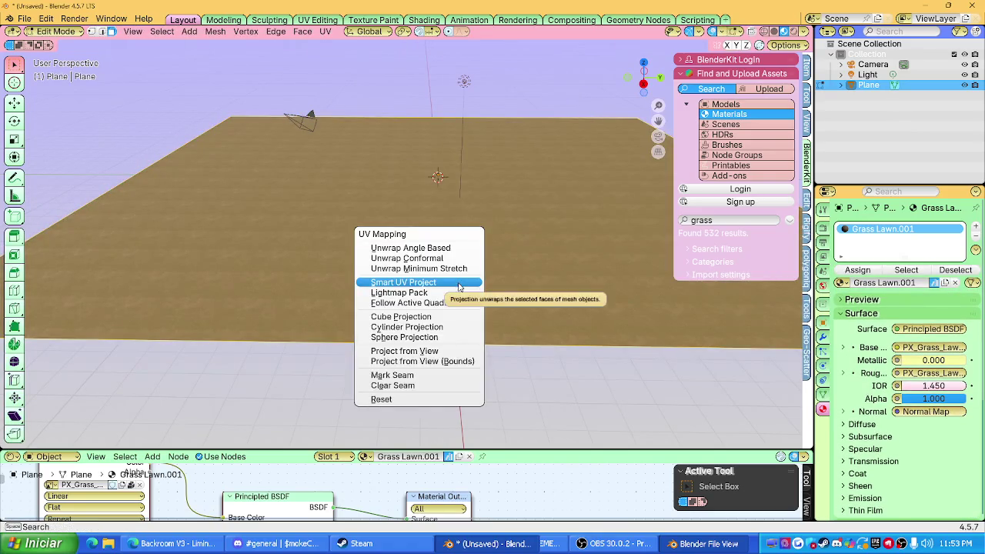
{"action": "left_click", "coordinate": [458, 283]}
{"action": "left_click", "coordinate": [441, 377]}
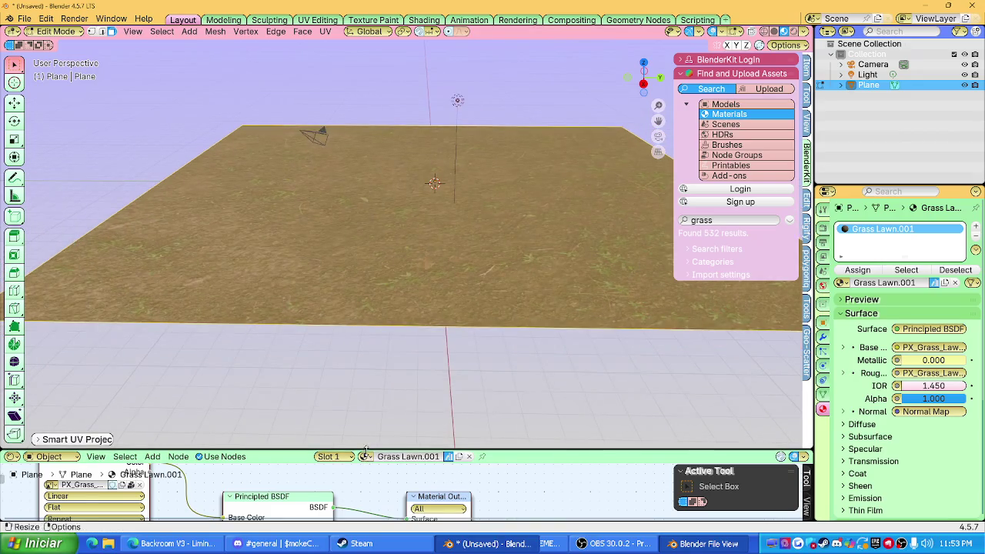
{"action": "left_click_drag", "start_coordinate": [439, 451], "coordinate": [439, 287]}
{"action": "scroll", "coordinate": [501, 314], "scroll_direction": "down", "scroll_amount": 1}
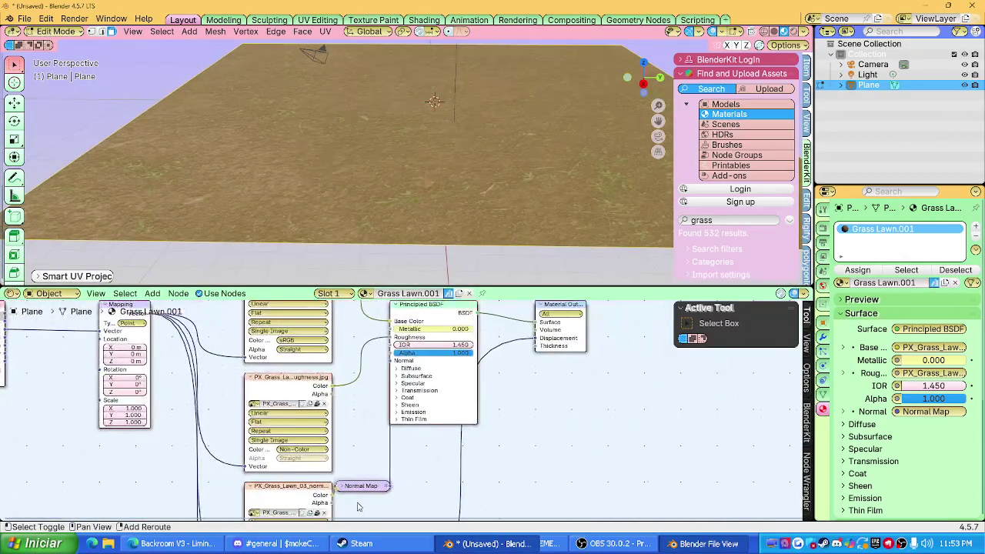
Step: Lower the Principled BSDF IOR to 1.000 and set Mapping scale X and Y to 4
{"action": "scroll", "coordinate": [455, 376], "scroll_direction": "up", "scroll_amount": 2}
{"action": "left_click_drag", "start_coordinate": [477, 313], "coordinate": [430, 313]}
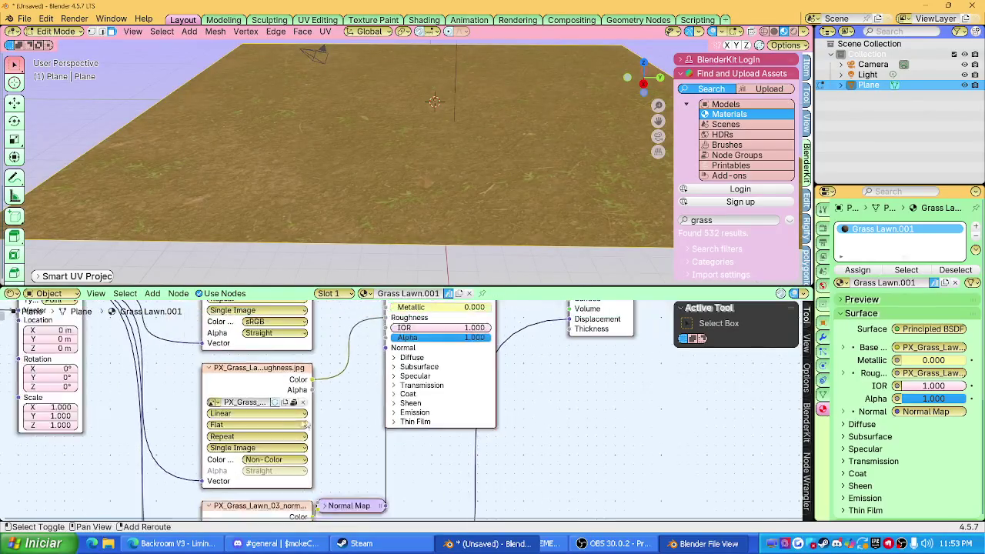
{"action": "scroll", "coordinate": [416, 408], "scroll_direction": "left", "scroll_amount": 6, "text": "ctrl"}
{"action": "middle_click_drag", "start_coordinate": [316, 411], "coordinate": [408, 440]}
{"action": "left_click", "coordinate": [357, 423]}
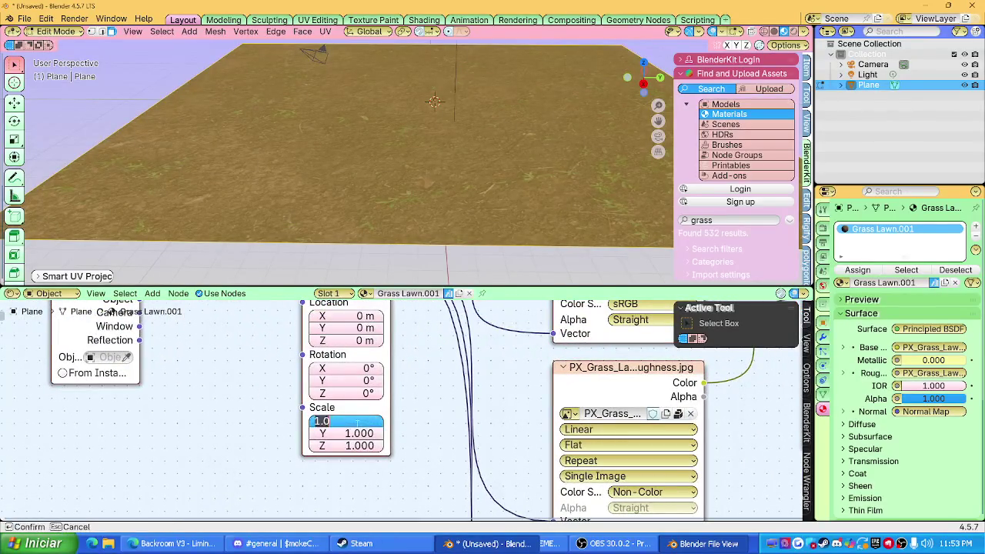
{"action": "type", "text": "4"}
{"action": "key", "text": "Tab"}
{"action": "type", "text": "4"}
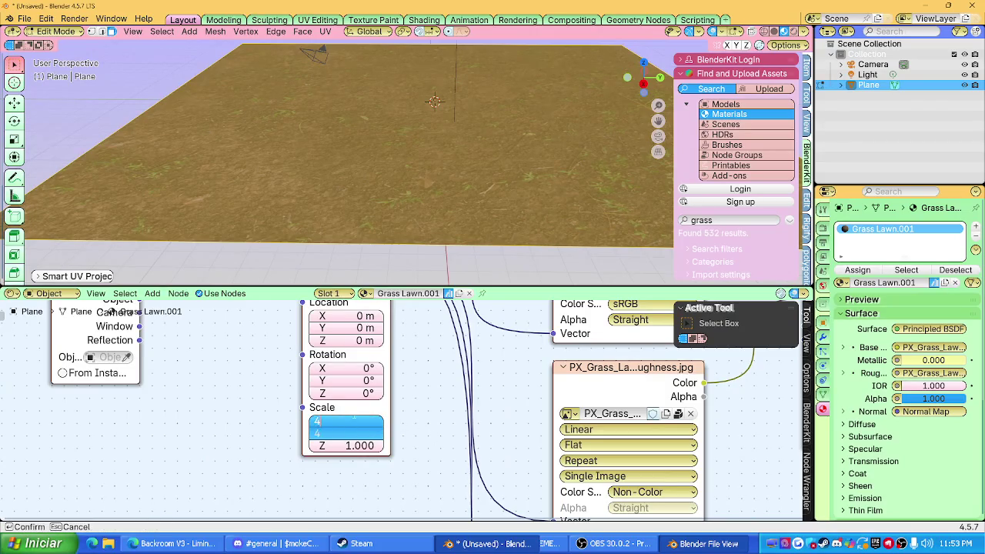
{"action": "key", "text": "Return"}
Step: Try a Mapping scale of 5 and orbit around the plane to check the tiling
{"action": "mouse_move", "coordinate": [407, 258]}
{"action": "middle_mouse_down"}
{"action": "mouse_move", "coordinate": [440, 204]}
{"action": "mouse_move", "coordinate": [439, 179]}
{"action": "middle_mouse_up"}
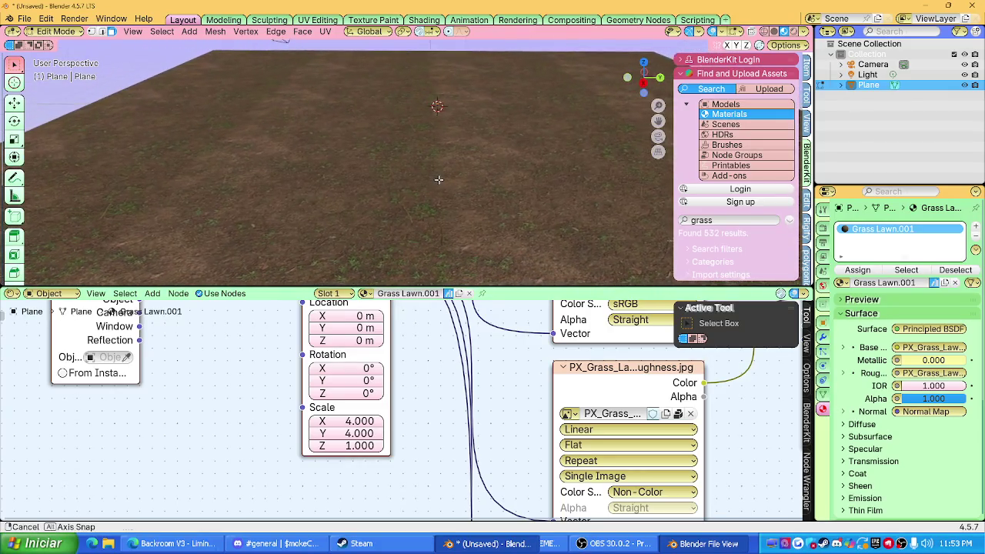
{"action": "left_click_drag", "start_coordinate": [359, 421], "coordinate": [361, 433]}
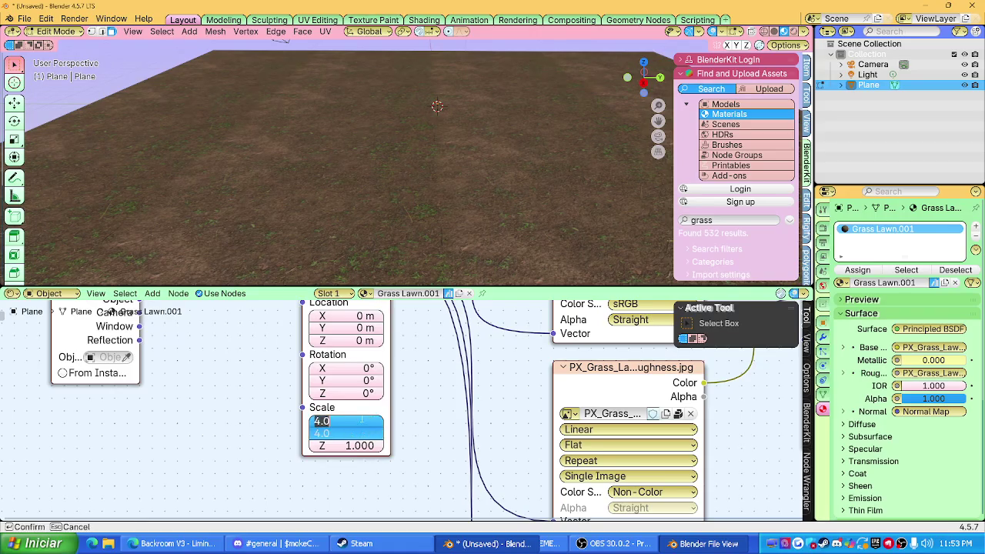
{"action": "type", "text": "5"}
{"action": "key", "text": "Return"}
{"action": "mouse_move", "coordinate": [446, 231]}
{"action": "middle_mouse_down"}
{"action": "mouse_move", "coordinate": [462, 270]}
{"action": "mouse_move", "coordinate": [466, 233]}
{"action": "middle_mouse_up"}
{"action": "left_click_drag", "start_coordinate": [469, 286], "coordinate": [431, 407]}
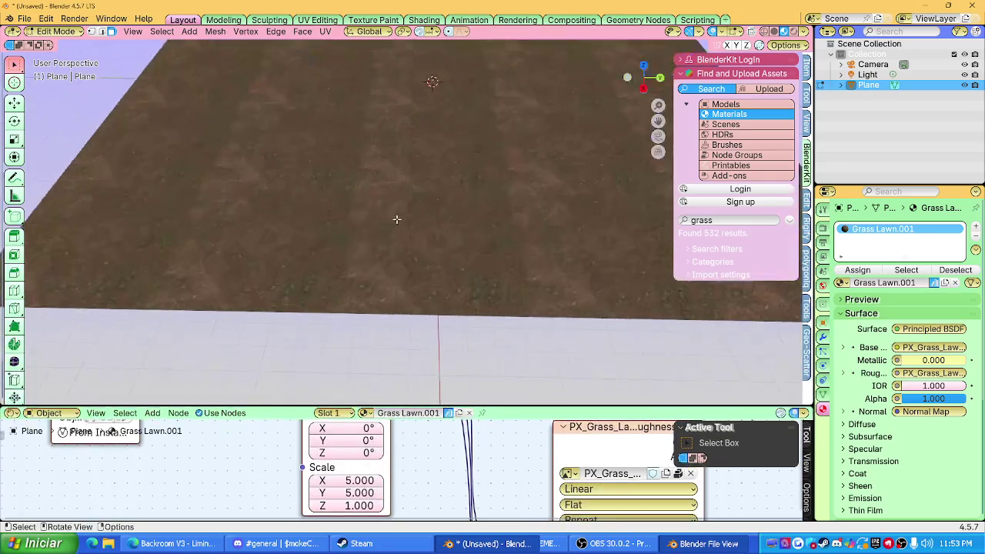
{"action": "middle_click_drag", "start_coordinate": [403, 182], "coordinate": [410, 273]}
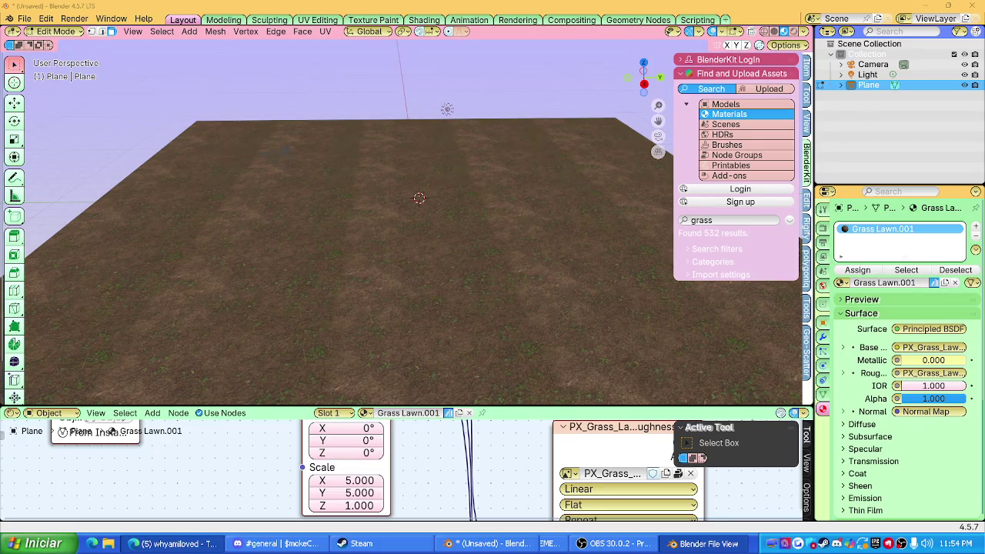
{"action": "middle_click_drag", "start_coordinate": [300, 174], "coordinate": [296, 155]}
{"action": "middle_click_drag", "start_coordinate": [377, 143], "coordinate": [384, 158]}
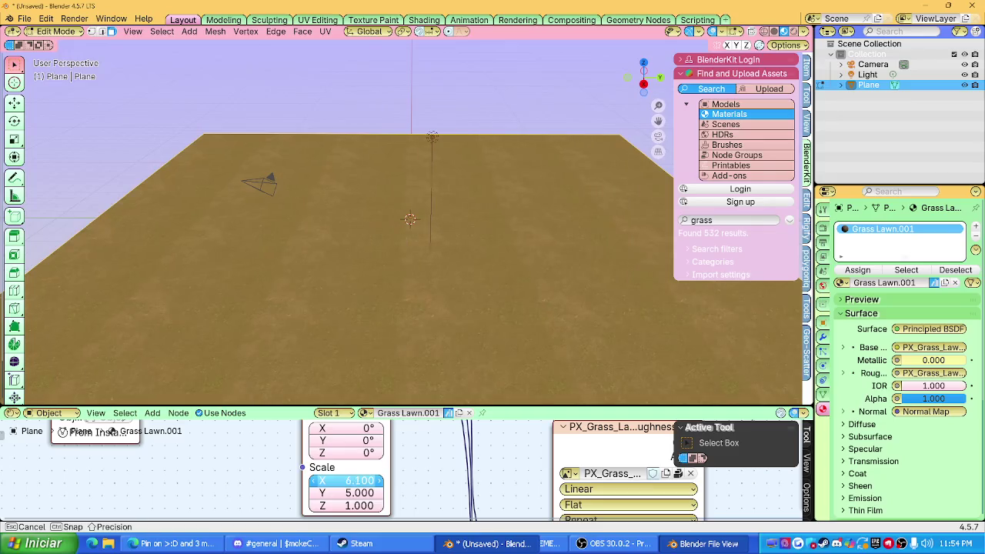
Step: Set the Mapping scale to 6 on X and Y and view the plane through the camera
{"action": "left_click", "coordinate": [347, 480]}
{"action": "type", "text": "6"}
{"action": "key", "text": "Return"}
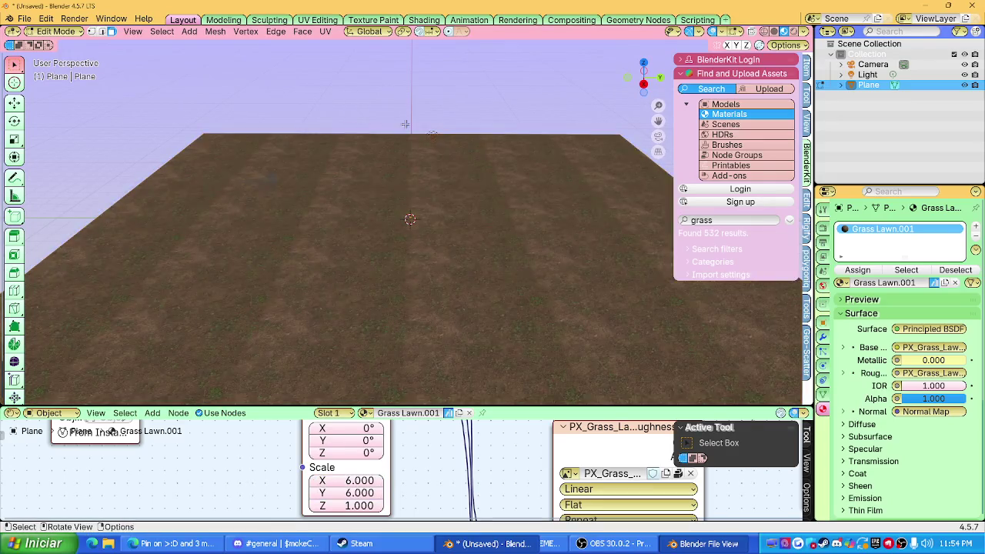
{"action": "scroll", "coordinate": [442, 214], "scroll_direction": "up", "scroll_amount": 2}
{"action": "middle_click_drag", "start_coordinate": [442, 214], "coordinate": [458, 147]}
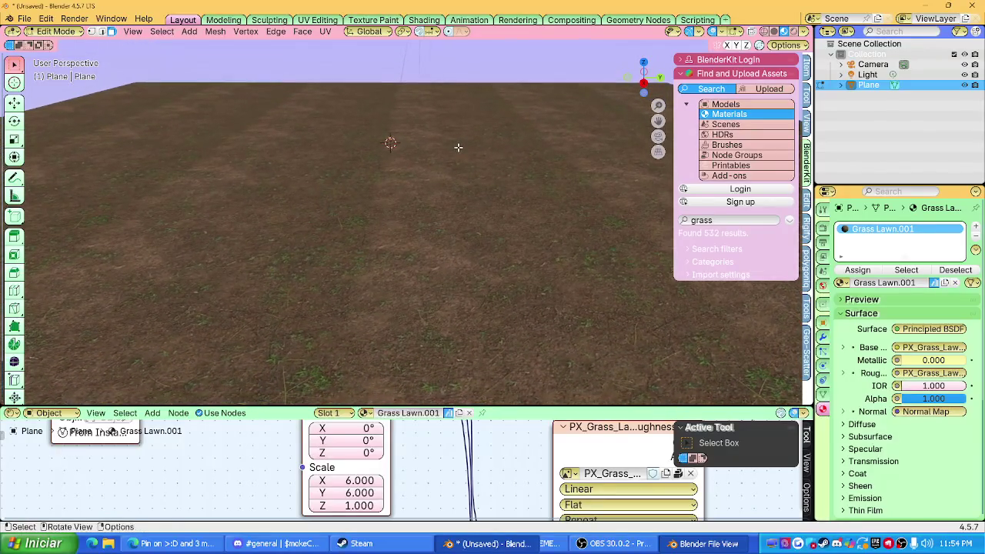
{"action": "scroll", "coordinate": [569, 185], "scroll_direction": "up", "scroll_amount": 1}
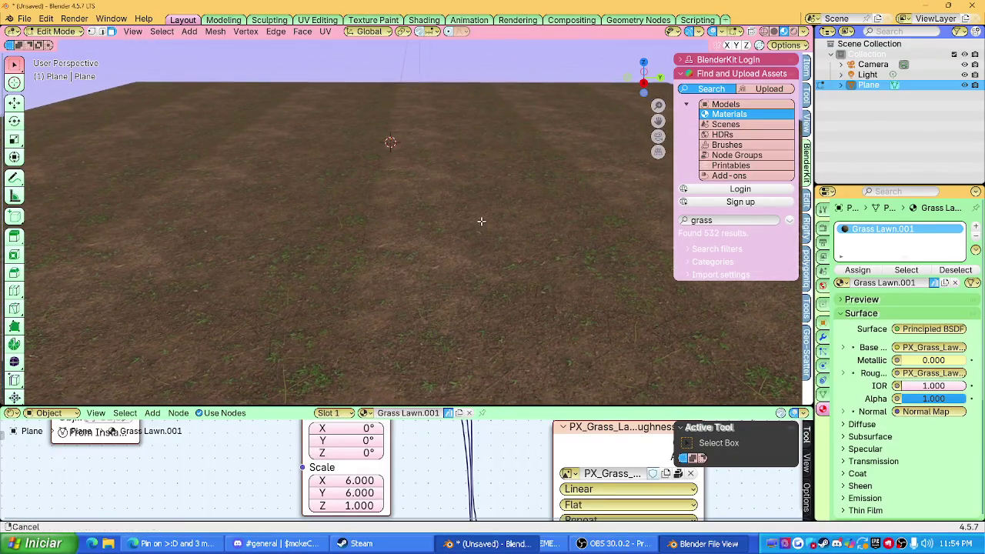
{"action": "left_click", "coordinate": [659, 136]}
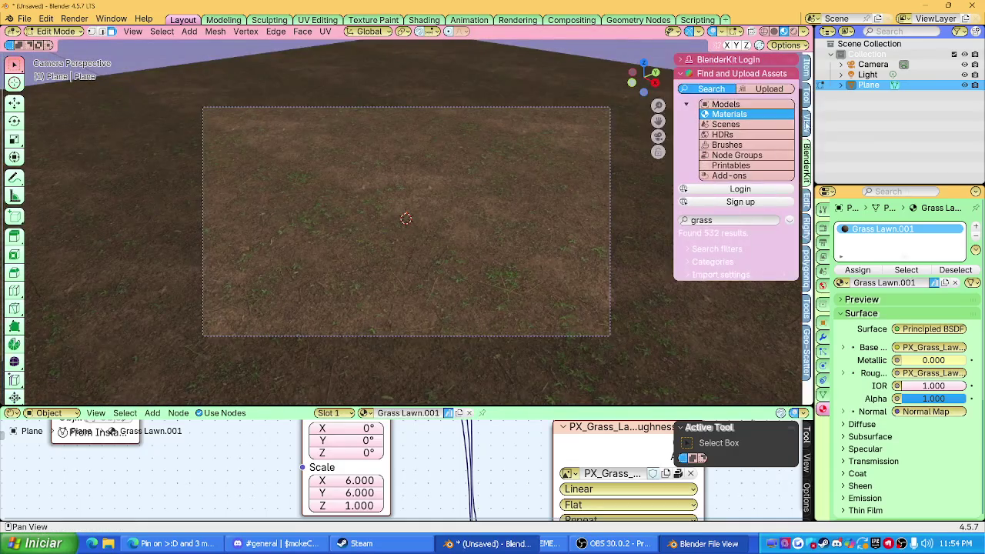
Step: Lock the camera to the view, hide the sidebar and reframe the shot over the grass
{"action": "left_click", "coordinate": [806, 123]}
{"action": "left_click", "coordinate": [730, 199]}
{"action": "key", "text": "n"}
{"action": "mouse_move", "coordinate": [413, 202]}
{"action": "middle_mouse_down"}
{"action": "mouse_move", "coordinate": [392, 203]}
{"action": "mouse_move", "coordinate": [428, 180]}
{"action": "mouse_move", "coordinate": [434, 194]}
{"action": "middle_mouse_up"}
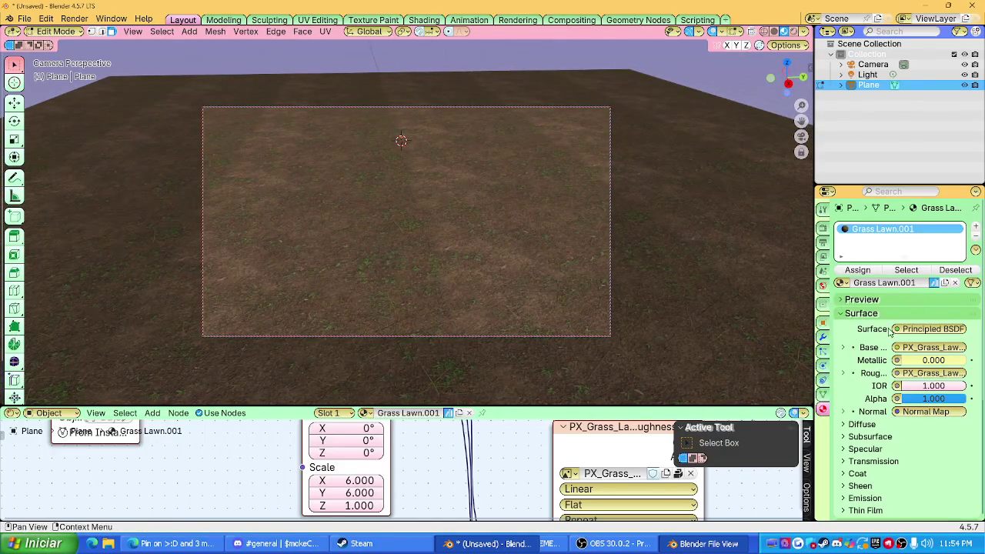
Step: Inspect the Plane's Object properties, showing its location and uniform 17.586 scale
{"action": "left_click", "coordinate": [823, 336]}
{"action": "scroll", "coordinate": [826, 343], "scroll_direction": "up", "scroll_amount": 1, "text": "ctrl"}
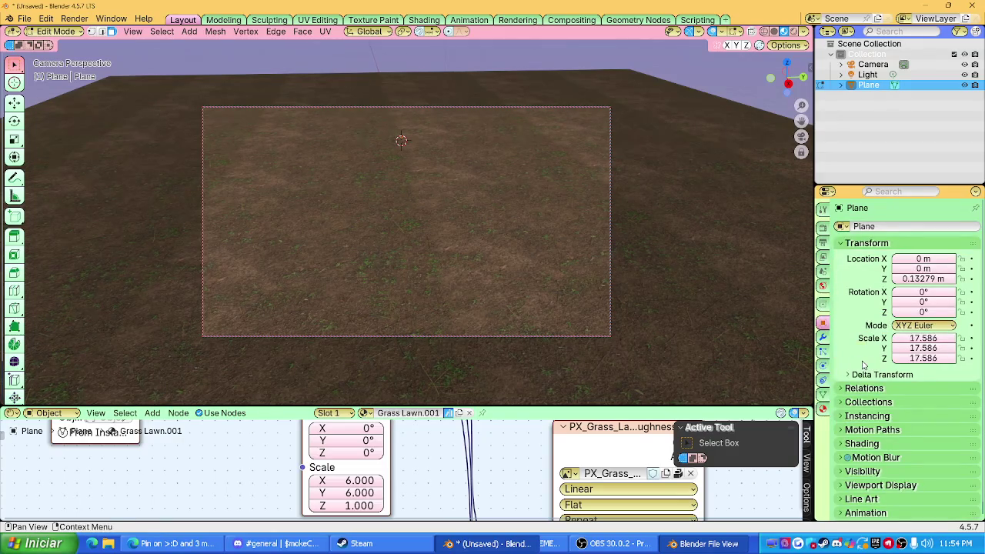
{"action": "scroll", "coordinate": [864, 346], "scroll_direction": "down", "scroll_amount": 1}
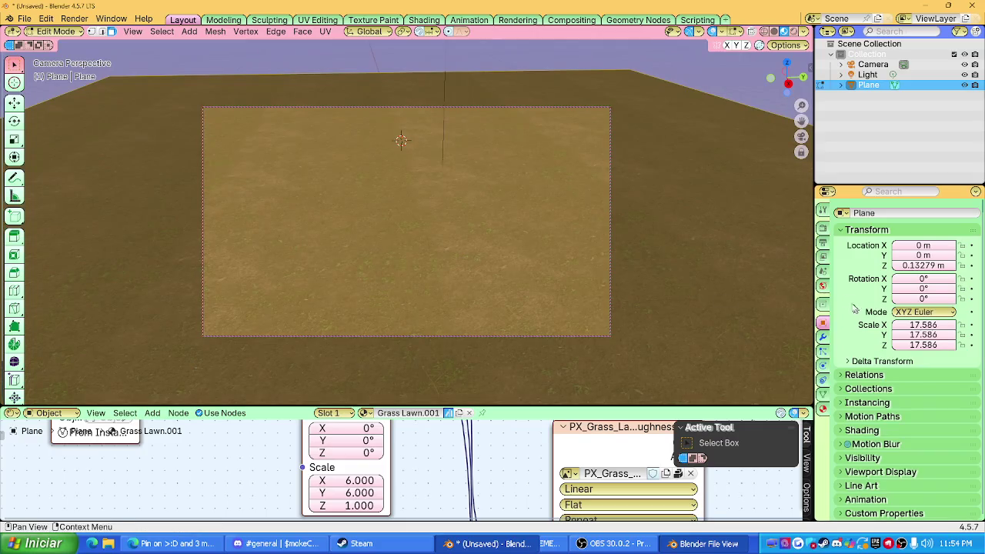
{"action": "left_click", "coordinate": [823, 271]}
Step: Set the render Resolution X to 1080 for a 1080 × 1080 px frame
{"action": "scroll", "coordinate": [823, 254], "scroll_direction": "up", "scroll_amount": 3, "text": "ctrl"}
{"action": "scroll", "coordinate": [824, 250], "scroll_direction": "down", "scroll_amount": 1, "text": "ctrl"}
{"action": "left_click", "coordinate": [939, 241]}
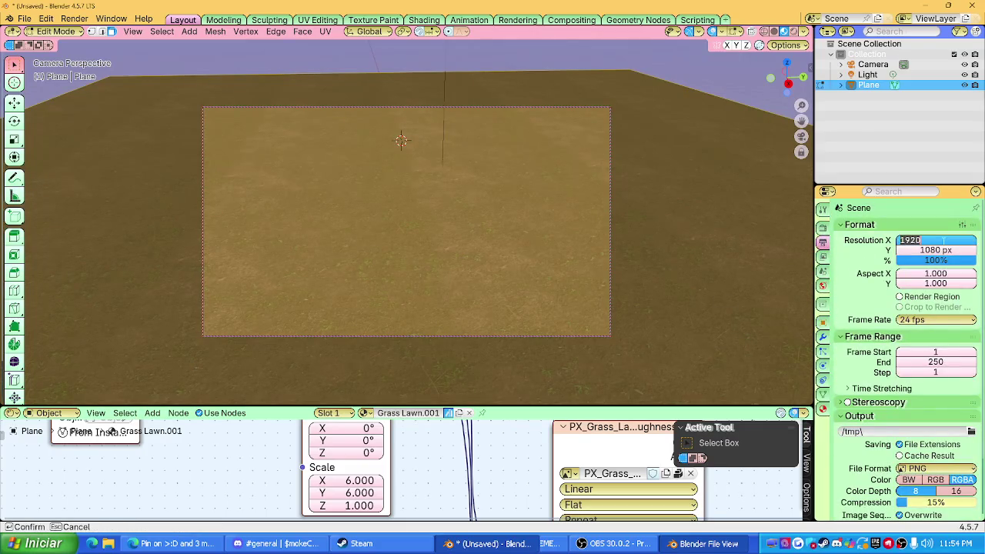
{"action": "type", "text": "80"}
{"action": "key", "text": "Return"}
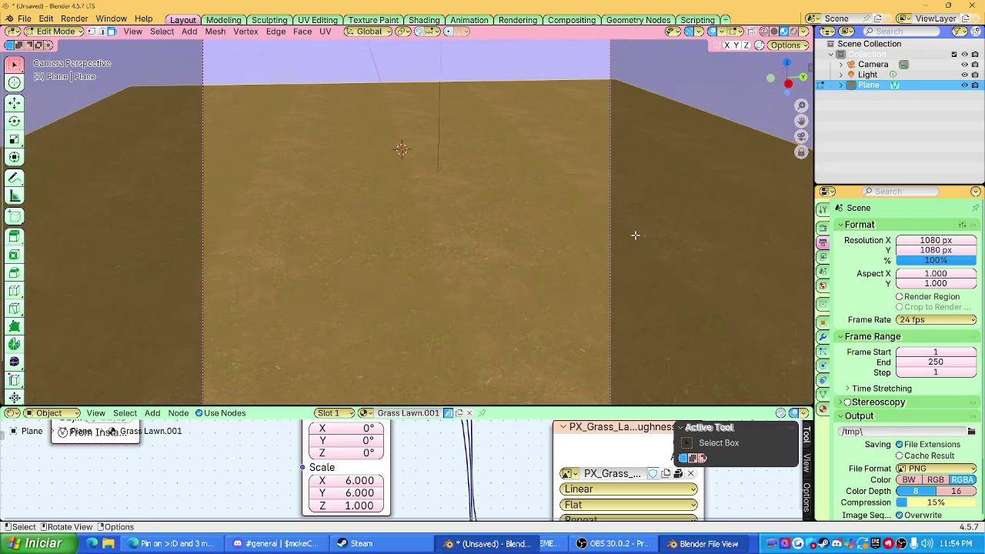
Step: Return to the camera view, enlarge the viewport and reframe the ground
{"action": "mouse_move", "coordinate": [654, 232]}
{"action": "middle_mouse_down"}
{"action": "mouse_move", "coordinate": [558, 266]}
{"action": "mouse_move", "coordinate": [559, 255]}
{"action": "middle_mouse_up"}
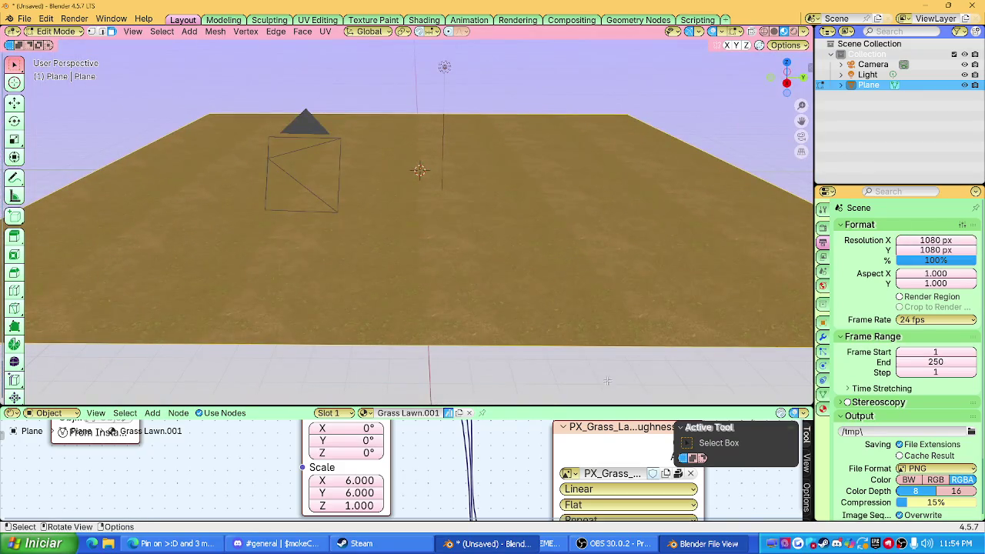
{"action": "key", "text": "KP_0"}
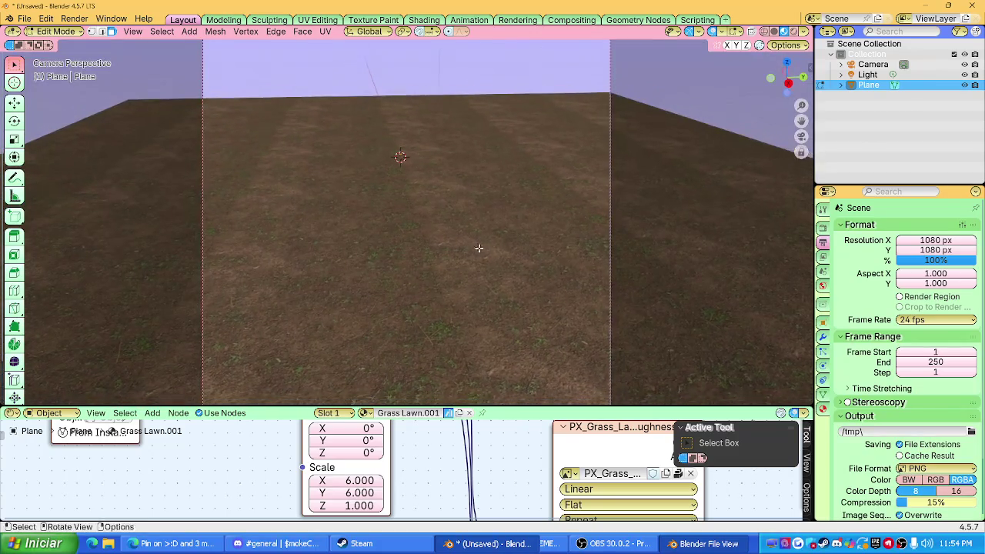
{"action": "left_click_drag", "start_coordinate": [484, 409], "coordinate": [492, 496]}
{"action": "mouse_move", "coordinate": [502, 305]}
{"action": "middle_mouse_down"}
{"action": "mouse_move", "coordinate": [513, 330]}
{"action": "mouse_move", "coordinate": [520, 297]}
{"action": "mouse_move", "coordinate": [516, 308]}
{"action": "middle_mouse_up"}
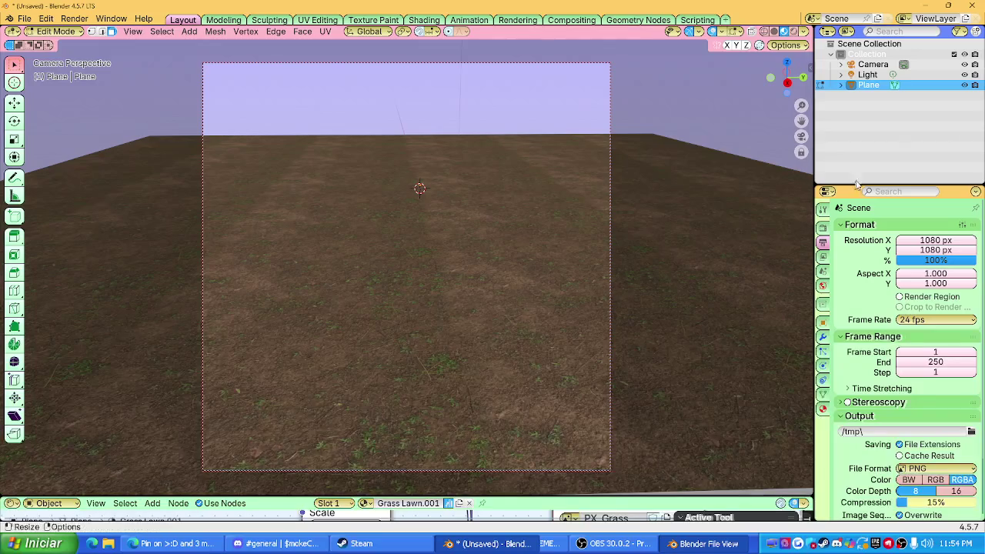
{"action": "left_click", "coordinate": [15, 504]}
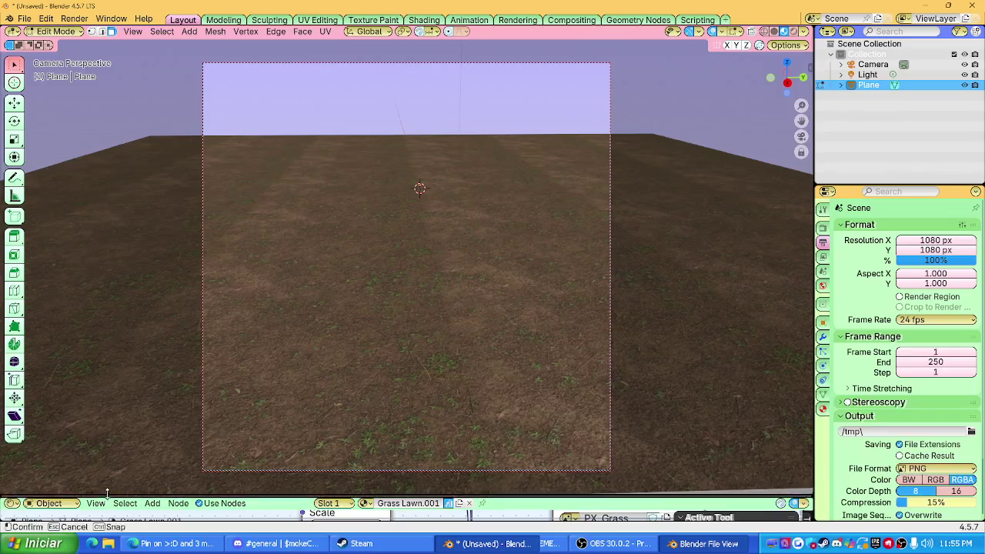
Step: Switch the node editor to the World shader and set the Background colour to black
{"action": "left_click_drag", "start_coordinate": [104, 496], "coordinate": [104, 339]}
{"action": "left_click", "coordinate": [49, 345]}
{"action": "left_click", "coordinate": [51, 382]}
{"action": "left_click", "coordinate": [348, 412]}
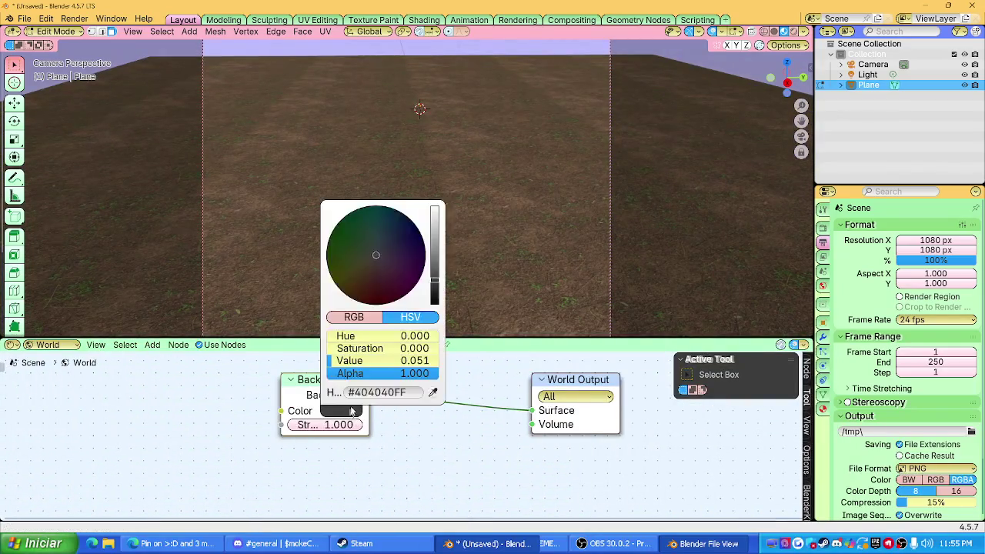
{"action": "left_click_drag", "start_coordinate": [431, 282], "coordinate": [434, 306]}
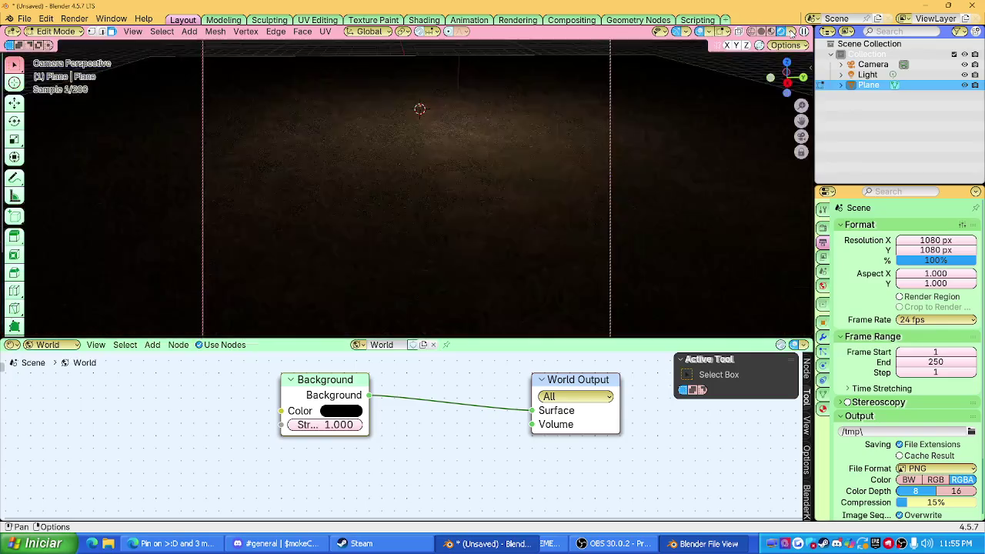
Step: Toggle the camera view off and on to inspect the darkened scene
{"action": "left_click", "coordinate": [801, 137]}
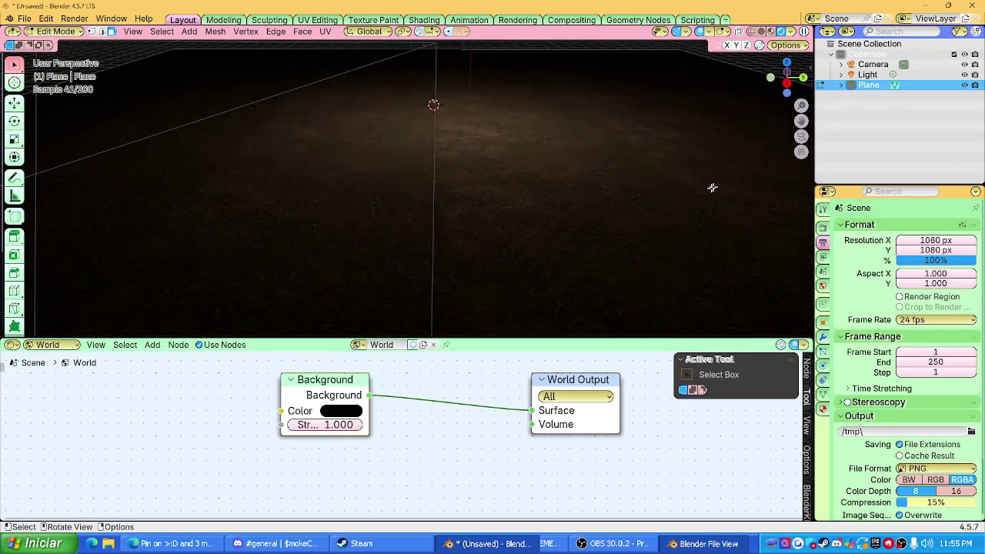
{"action": "left_click", "coordinate": [801, 138]}
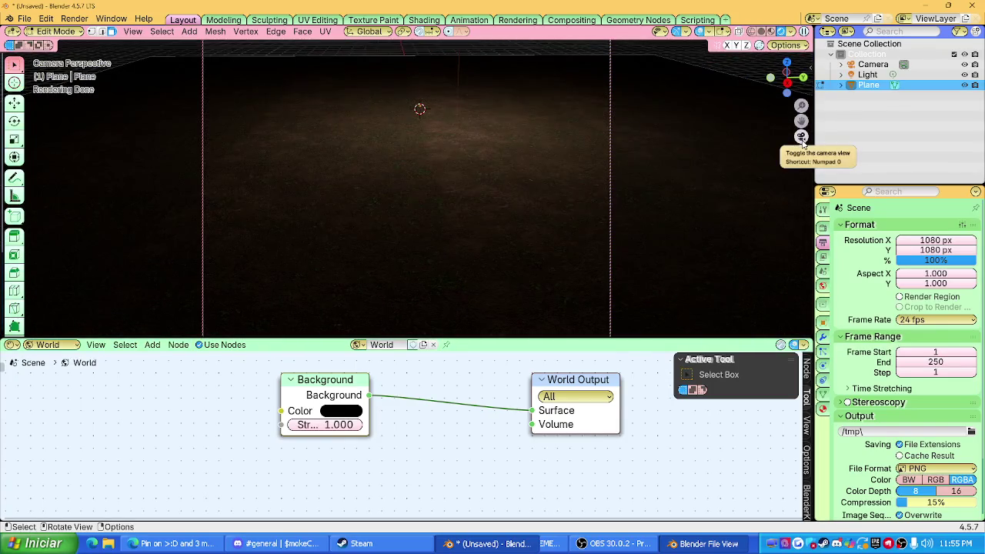
{"action": "left_click", "coordinate": [802, 138]}
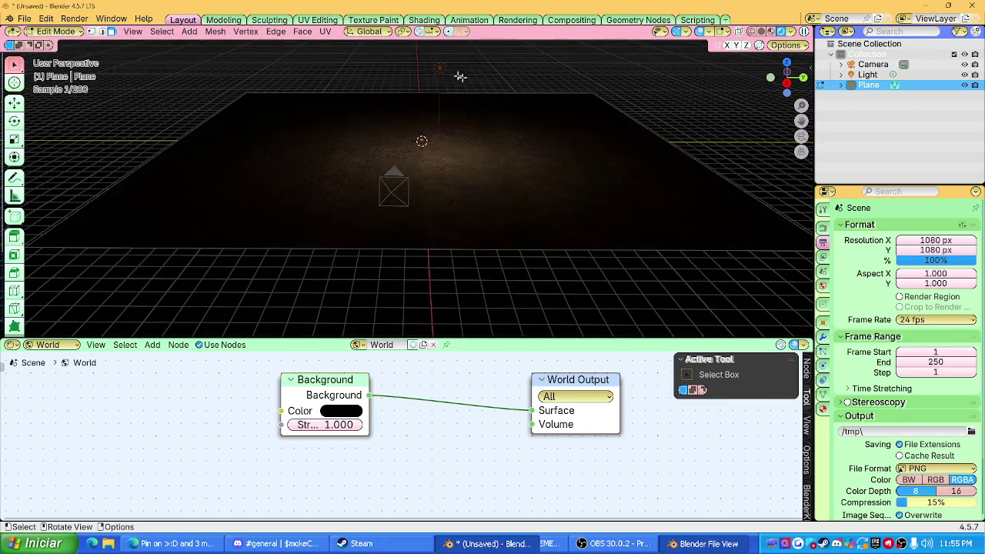
Step: Back in Object Mode, move the Light vertically along Z to a new height
{"action": "key", "text": "Tab"}
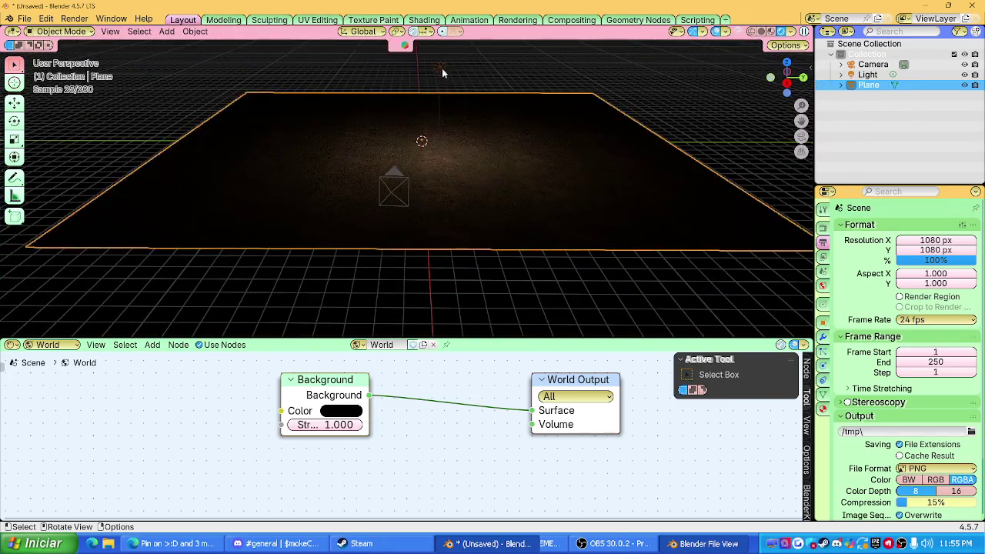
{"action": "left_click", "coordinate": [439, 67]}
{"action": "left_click", "coordinate": [786, 63]}
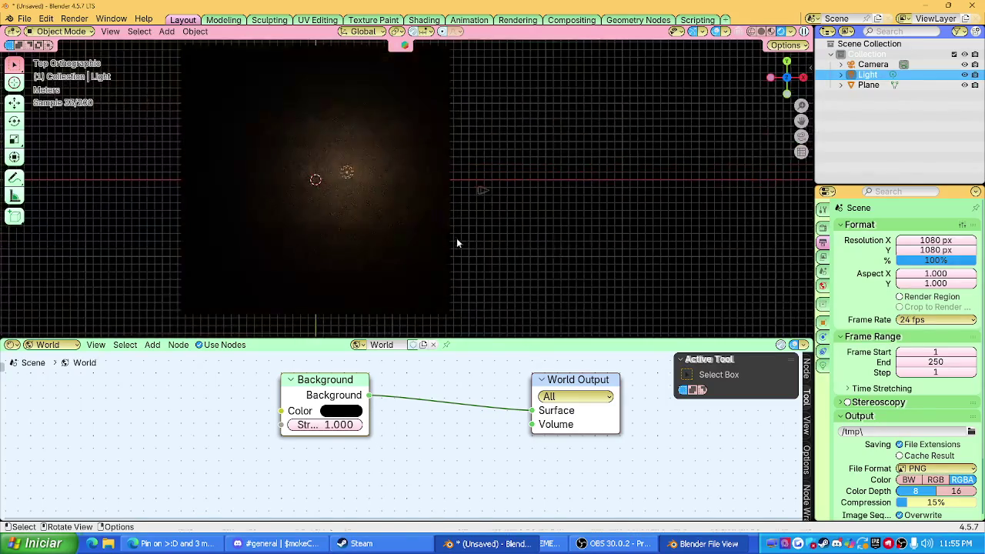
{"action": "key", "text": "g"}
{"action": "middle_click_drag", "start_coordinate": [587, 251], "coordinate": [407, 134]}
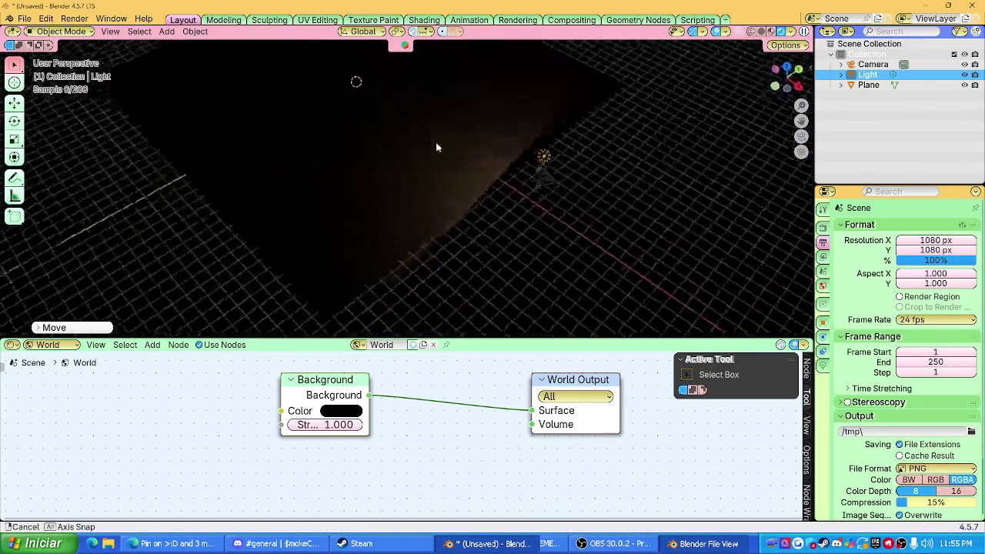
{"action": "key", "text": "z"}
{"action": "left_click", "coordinate": [407, 134]}
{"action": "middle_click_drag", "start_coordinate": [513, 198], "coordinate": [392, 108]}
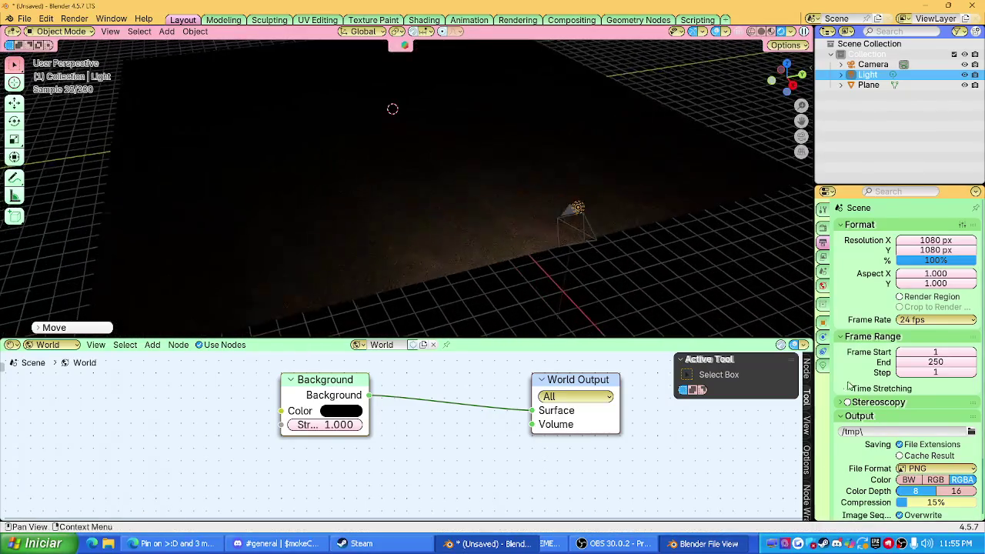
Step: Raise the Light's Exposure to 3.288 and enlarge the 3D view outside the camera
{"action": "left_click", "coordinate": [822, 351]}
{"action": "mouse_move", "coordinate": [928, 326]}
{"action": "left_mouse_down"}
{"action": "mouse_move", "coordinate": [954, 326]}
{"action": "mouse_move", "coordinate": [944, 326]}
{"action": "left_mouse_up"}
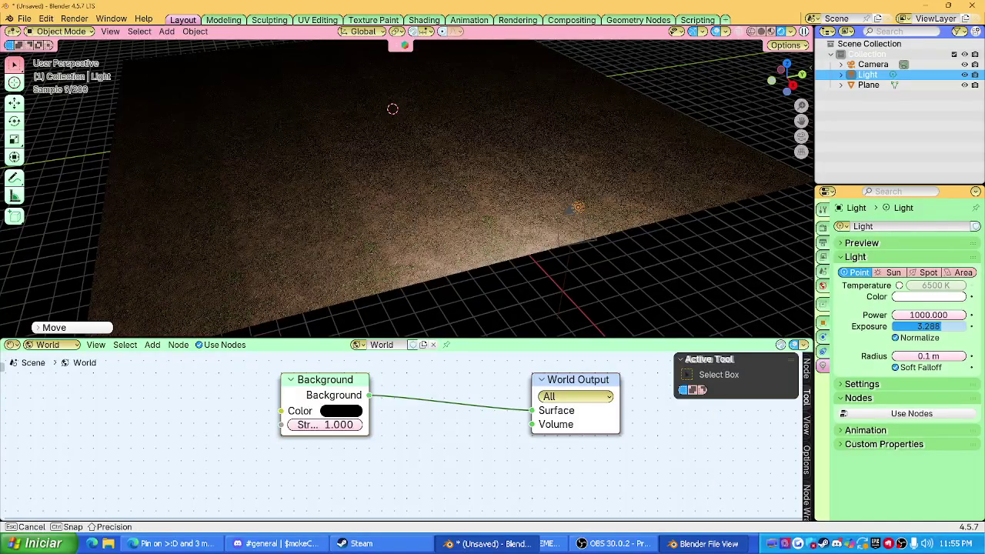
{"action": "left_click", "coordinate": [801, 136]}
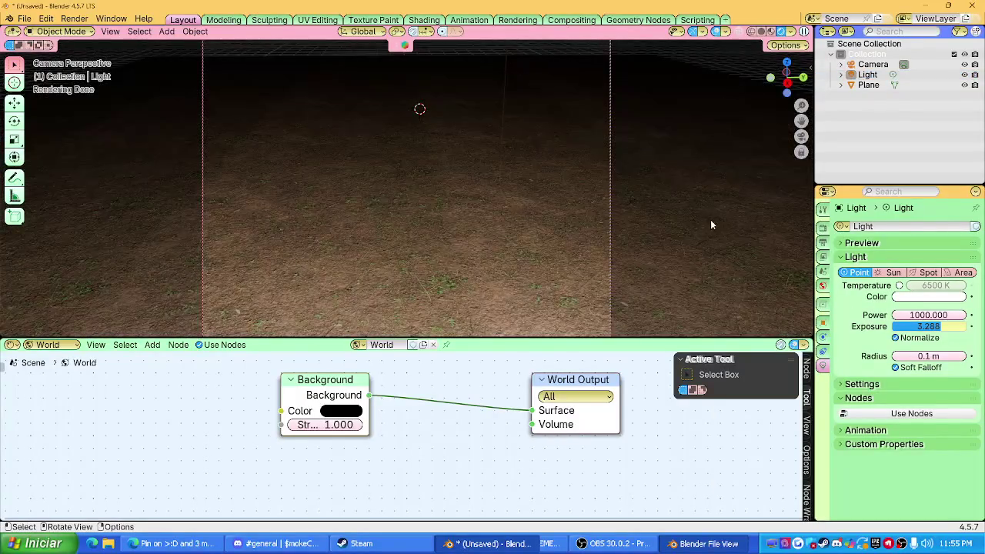
{"action": "left_click_drag", "start_coordinate": [604, 340], "coordinate": [604, 504]}
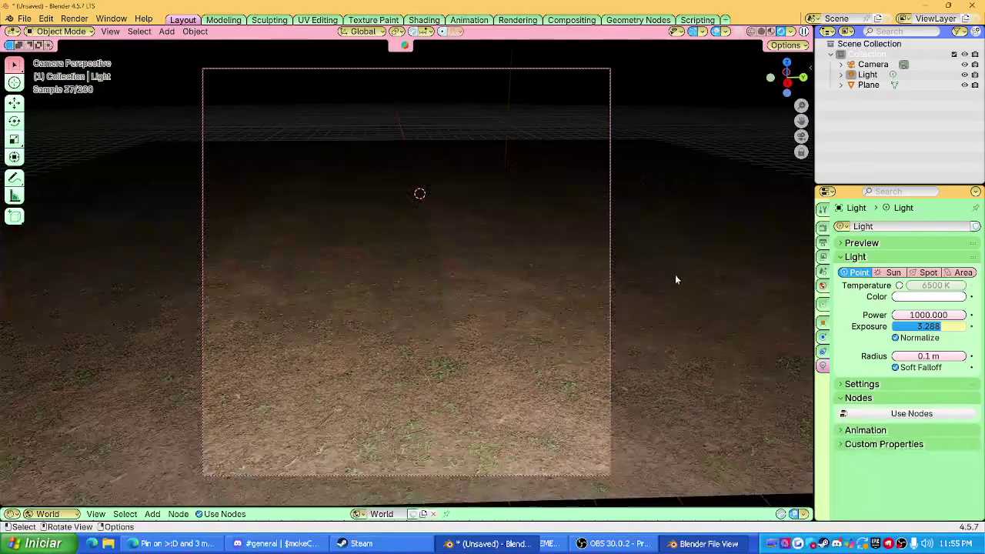
{"action": "left_click", "coordinate": [801, 137]}
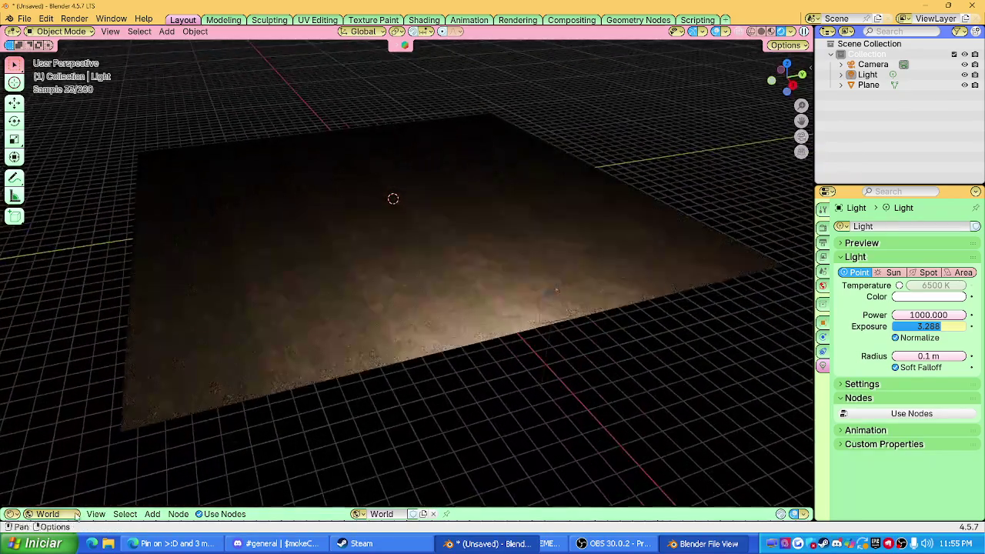
{"action": "left_click", "coordinate": [12, 514]}
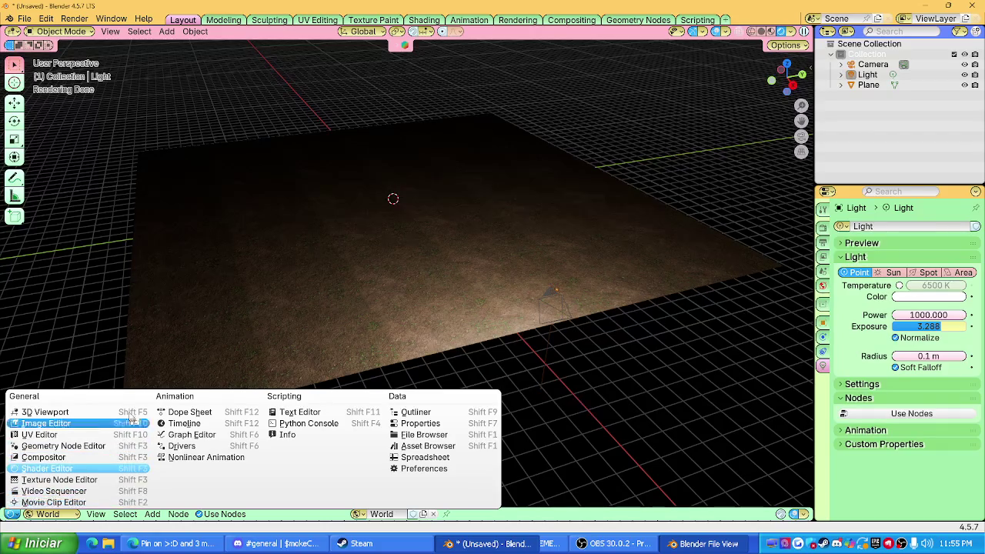
Step: Turn the bottom area into an Asset Browser and enlarge it
{"action": "key", "text": "Escape"}
{"action": "left_click", "coordinate": [12, 514]}
{"action": "left_click", "coordinate": [457, 446]}
{"action": "left_click_drag", "start_coordinate": [373, 503], "coordinate": [373, 306]}
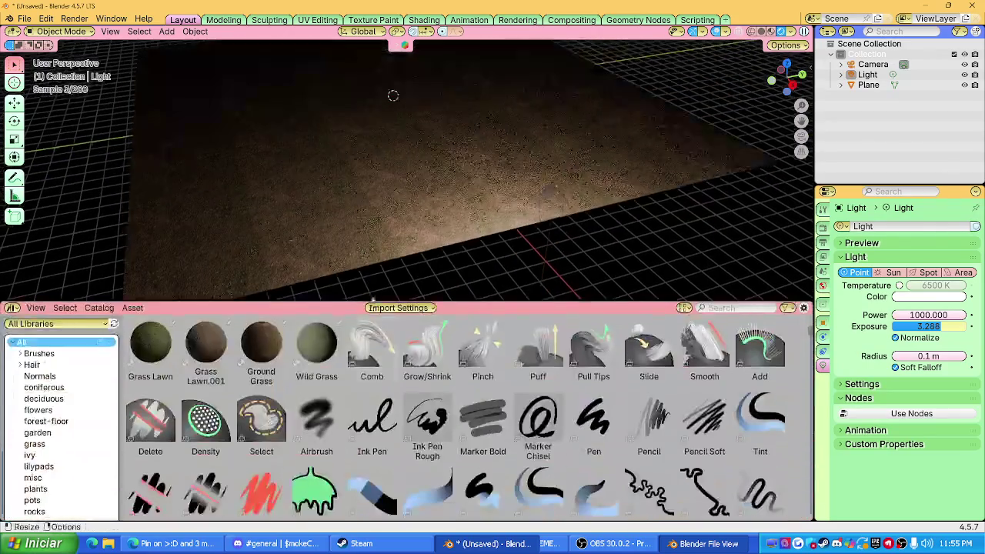
{"action": "scroll", "coordinate": [62, 400], "scroll_direction": "down", "scroll_amount": 5}
Step: Browse the plants, misc, tropical, vine, sapling, rocks and pots catalogs
{"action": "left_click", "coordinate": [35, 395]}
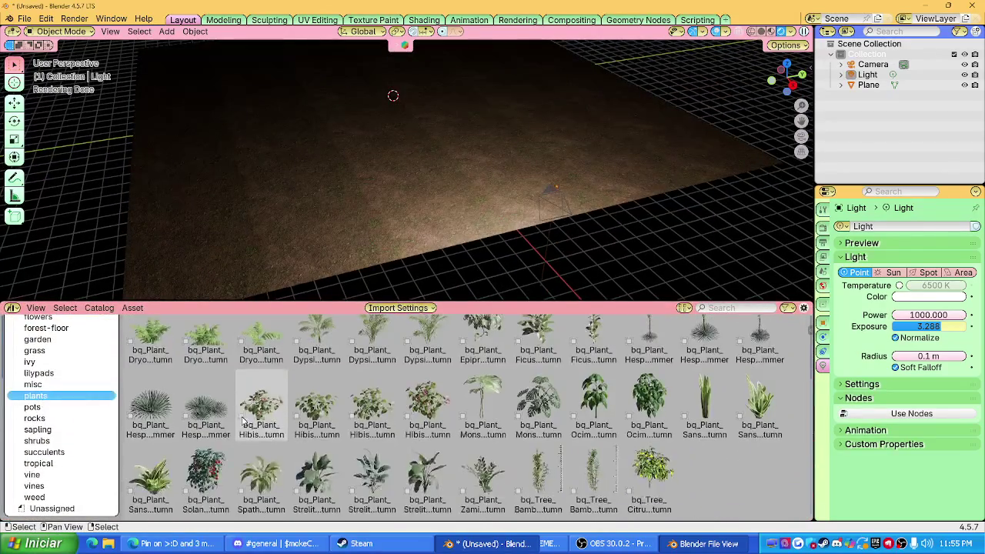
{"action": "left_click", "coordinate": [50, 388]}
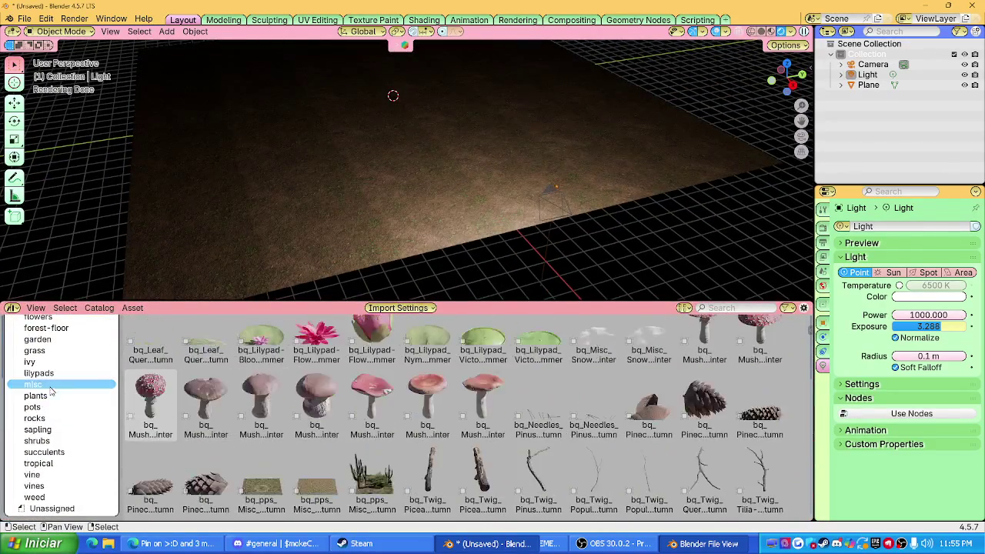
{"action": "left_click", "coordinate": [59, 464]}
{"action": "left_click", "coordinate": [59, 475]}
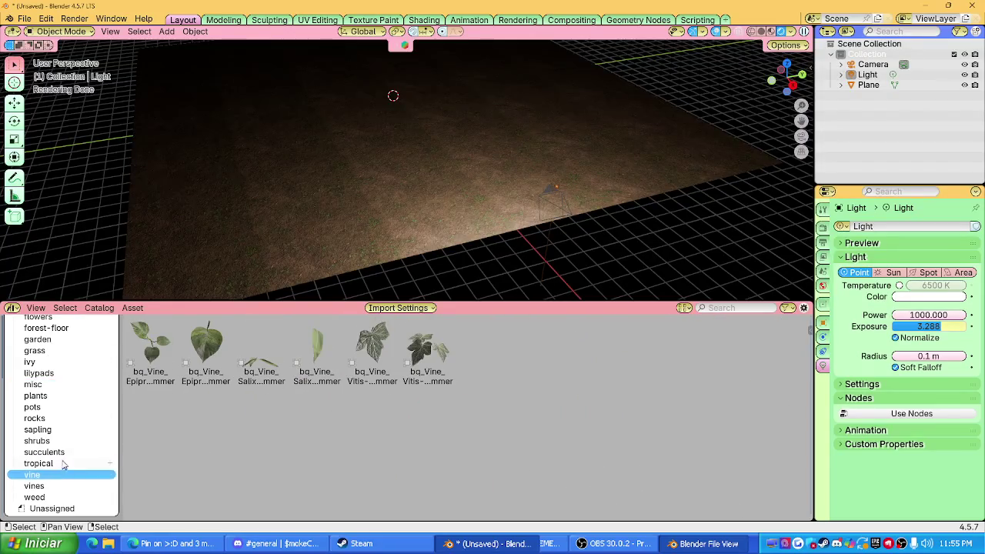
{"action": "left_click", "coordinate": [64, 430]}
{"action": "left_click", "coordinate": [65, 418]}
{"action": "left_click", "coordinate": [68, 408]}
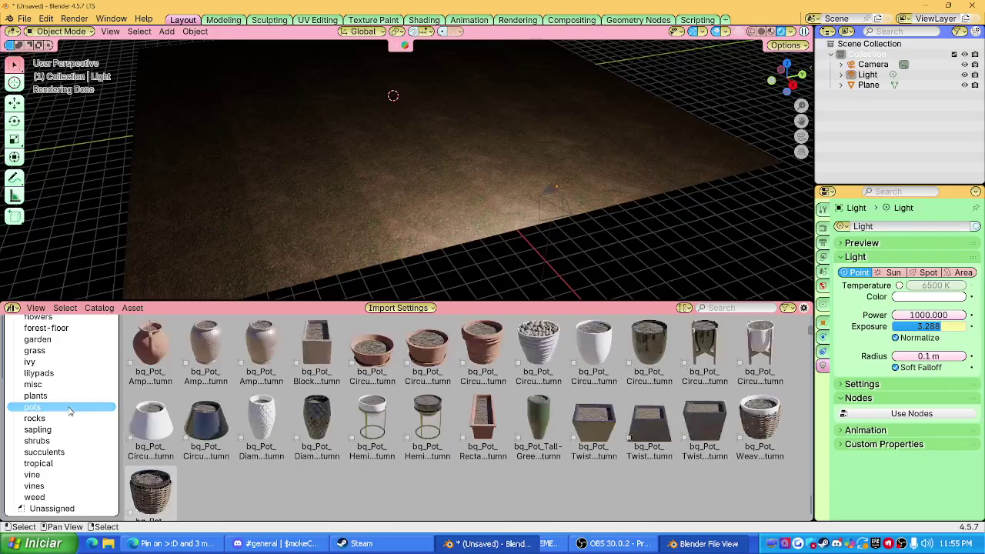
{"action": "left_click", "coordinate": [66, 397]}
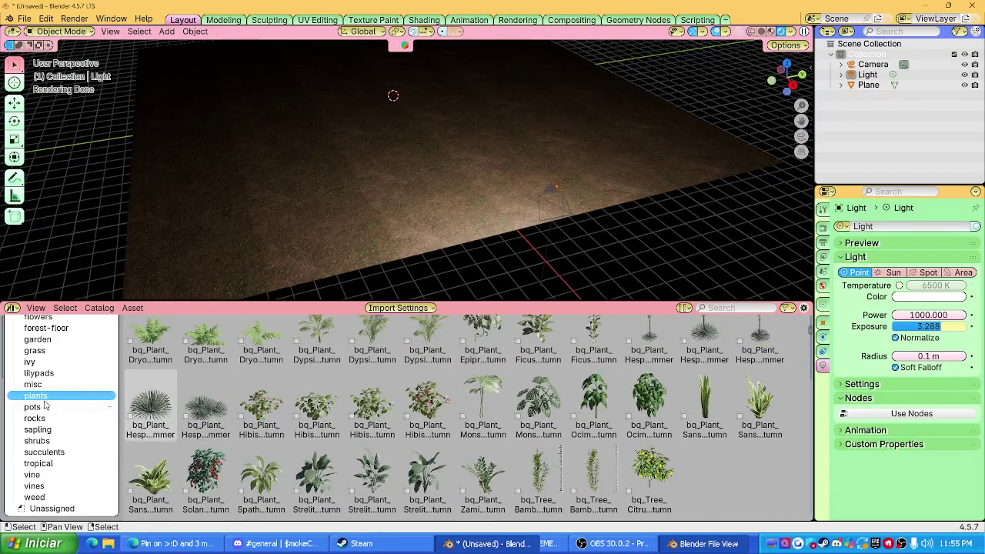
{"action": "left_click", "coordinate": [35, 384]}
{"action": "scroll", "coordinate": [549, 475], "scroll_direction": "up", "scroll_amount": 3}
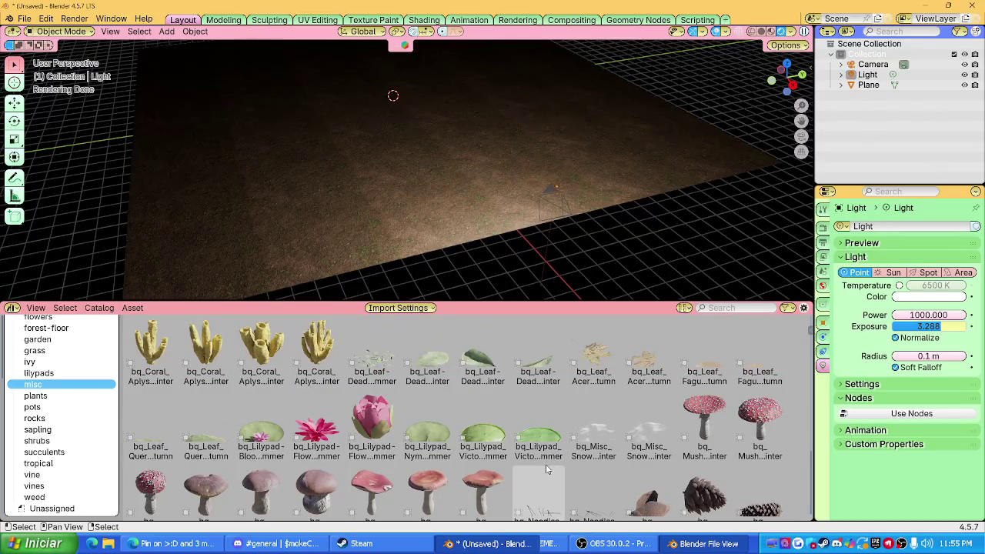
{"action": "scroll", "coordinate": [531, 458], "scroll_direction": "down", "scroll_amount": 3}
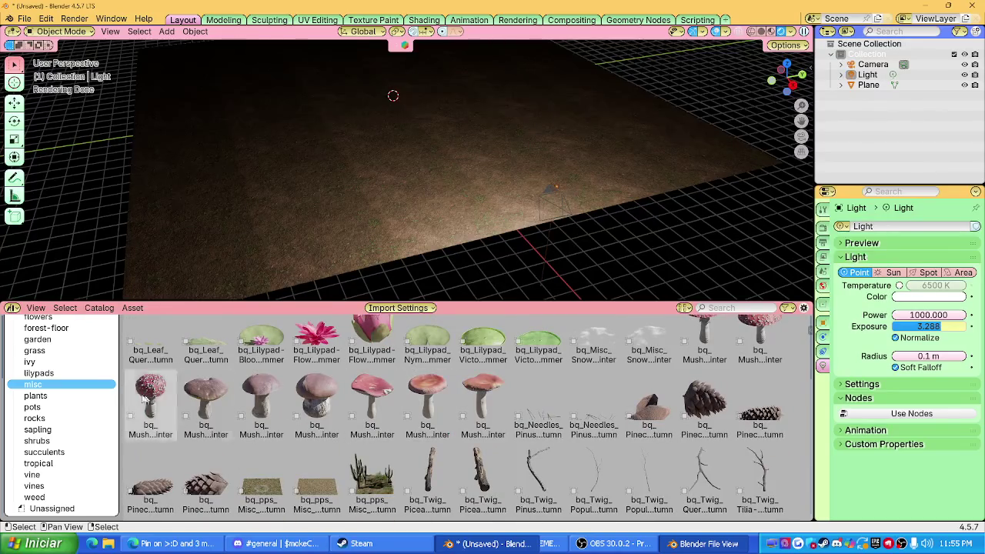
{"action": "scroll", "coordinate": [66, 390], "scroll_direction": "up", "scroll_amount": 3}
Step: Show the grass catalog and pick a Cut grass clump, tilting the view toward the ground
{"action": "left_click", "coordinate": [35, 444]}
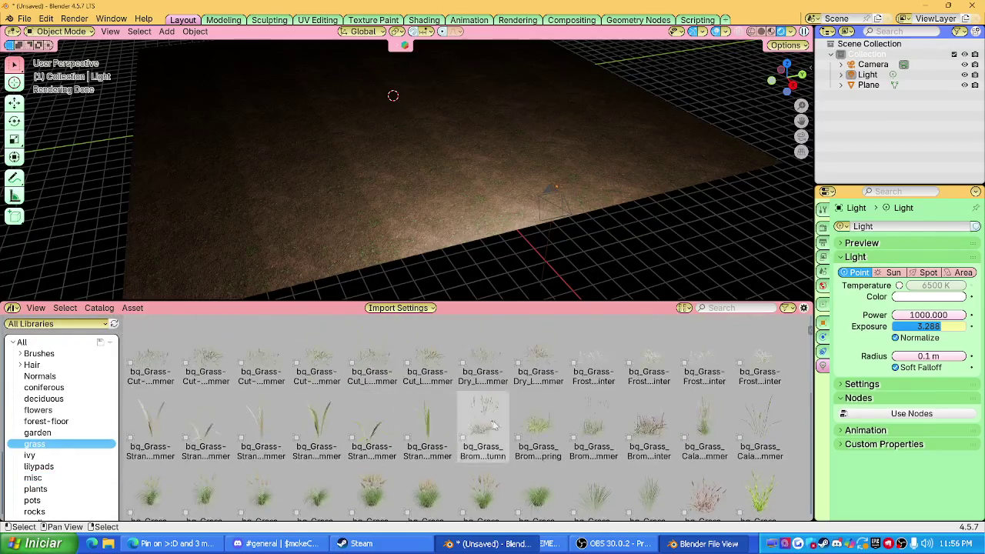
{"action": "left_click", "coordinate": [483, 354]}
{"action": "left_click", "coordinate": [425, 370]}
{"action": "middle_click_drag", "start_coordinate": [428, 198], "coordinate": [471, 223]}
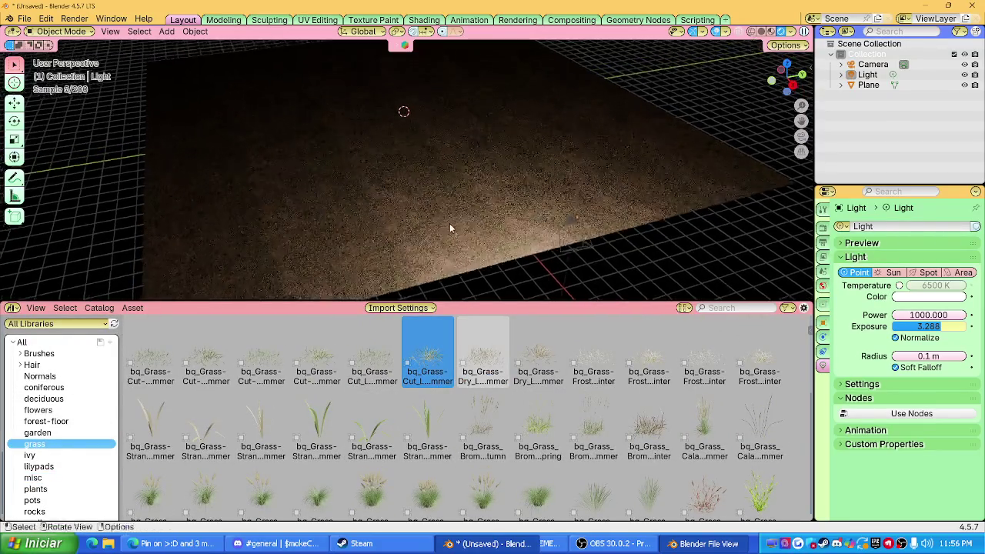
{"action": "left_click", "coordinate": [385, 357]}
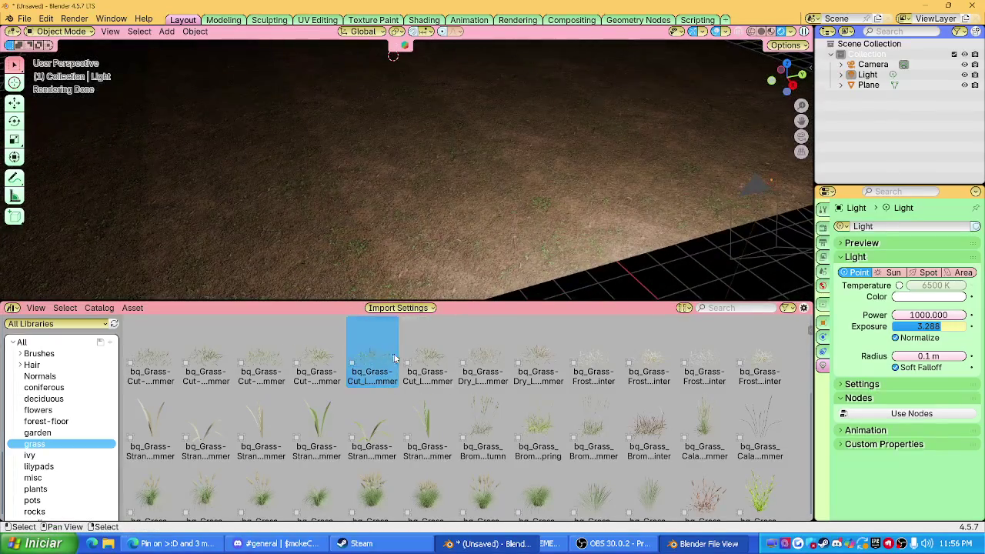
Step: Place a cut grass clump onto the ground, then delete it
{"action": "left_click_drag", "start_coordinate": [205, 356], "coordinate": [620, 273]}
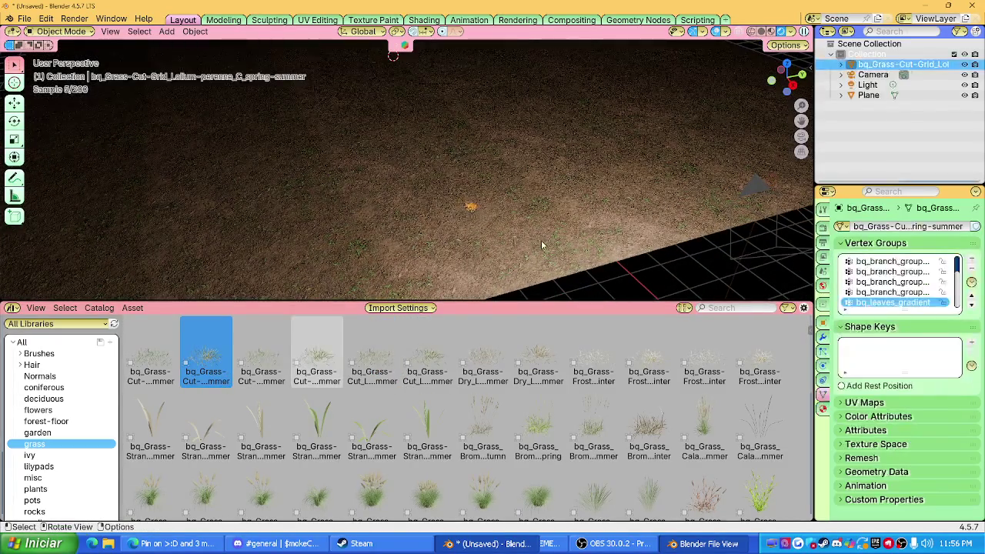
{"action": "scroll", "coordinate": [560, 231], "scroll_direction": "down", "scroll_amount": 5}
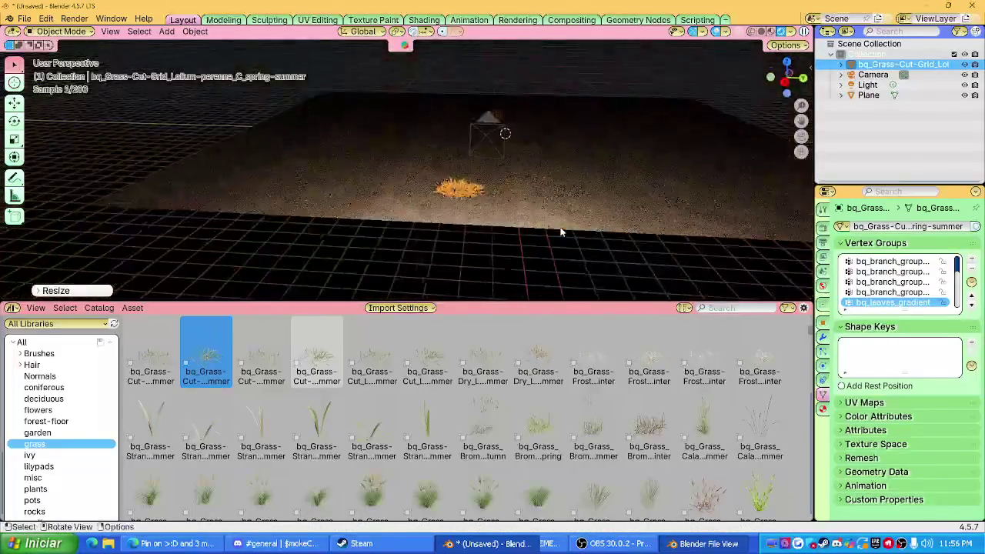
{"action": "scroll", "coordinate": [514, 239], "scroll_direction": "up", "scroll_amount": 5}
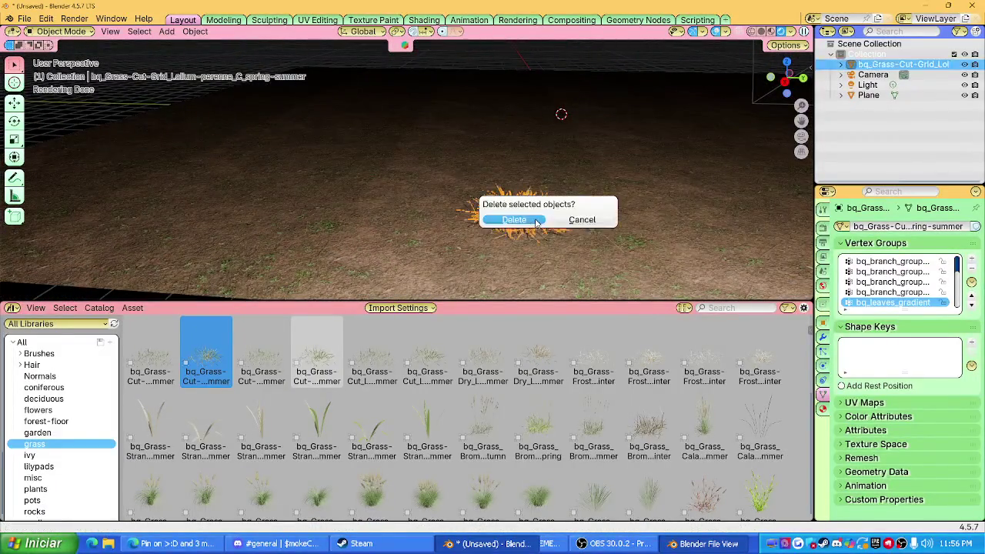
{"action": "left_click", "coordinate": [536, 221]}
Step: Drop the bq_Grass-Cut-Striped_Lolium-perenne_A clump onto the ground and scale it up
{"action": "mouse_move", "coordinate": [261, 354]}
{"action": "left_mouse_down"}
{"action": "mouse_move", "coordinate": [384, 284]}
{"action": "mouse_move", "coordinate": [451, 227]}
{"action": "left_mouse_up"}
{"action": "scroll", "coordinate": [397, 268], "scroll_direction": "down", "scroll_amount": 5}
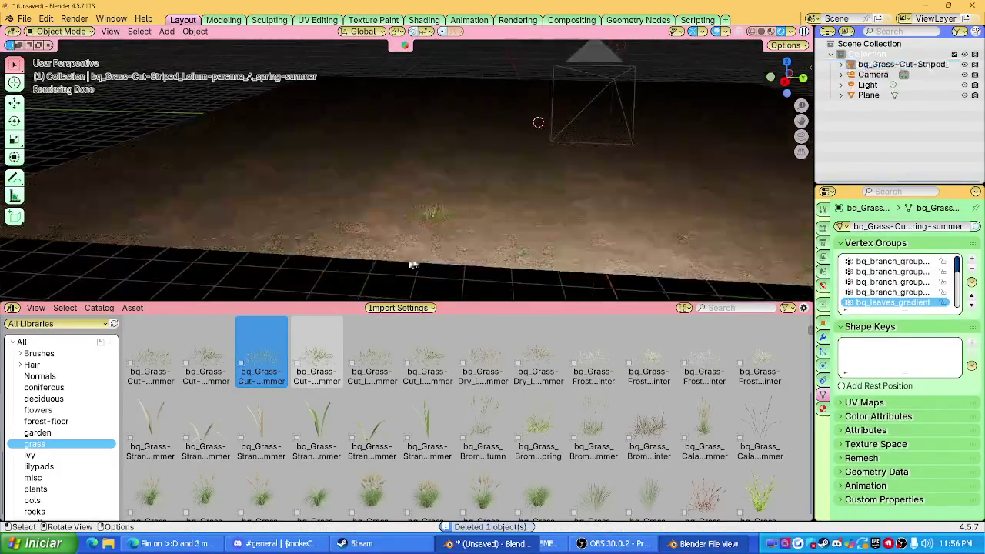
{"action": "scroll", "coordinate": [396, 267], "scroll_direction": "up", "scroll_amount": 5}
{"action": "key", "text": "s"}
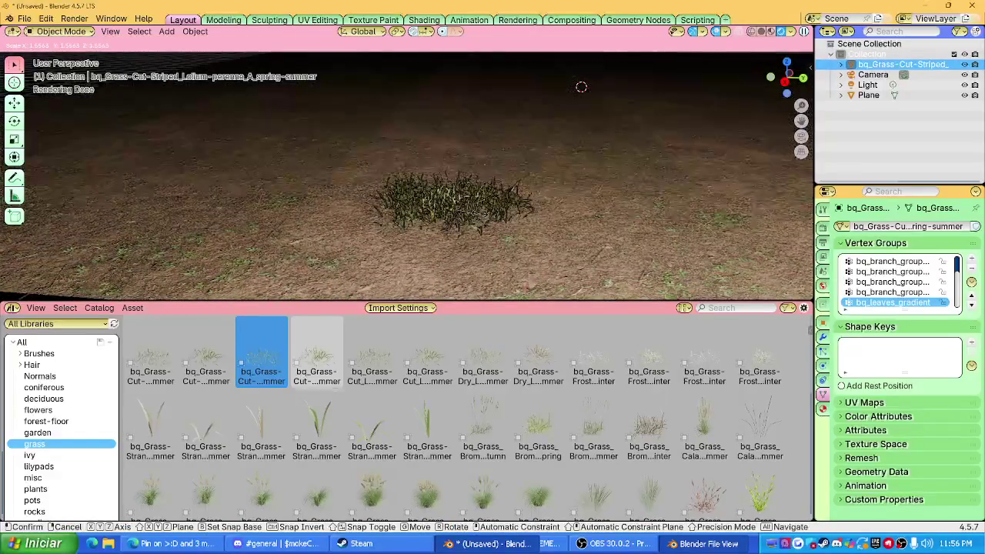
{"action": "left_click", "coordinate": [454, 234]}
Step: Adjust the clump once more and split the 3D view into two side-by-side views
{"action": "left_click", "coordinate": [454, 240]}
{"action": "mouse_move", "coordinate": [455, 240]}
{"action": "middle_mouse_down"}
{"action": "mouse_move", "coordinate": [485, 240]}
{"action": "mouse_move", "coordinate": [459, 235]}
{"action": "middle_mouse_up"}
{"action": "left_click", "coordinate": [459, 235]}
{"action": "key", "text": "g"}
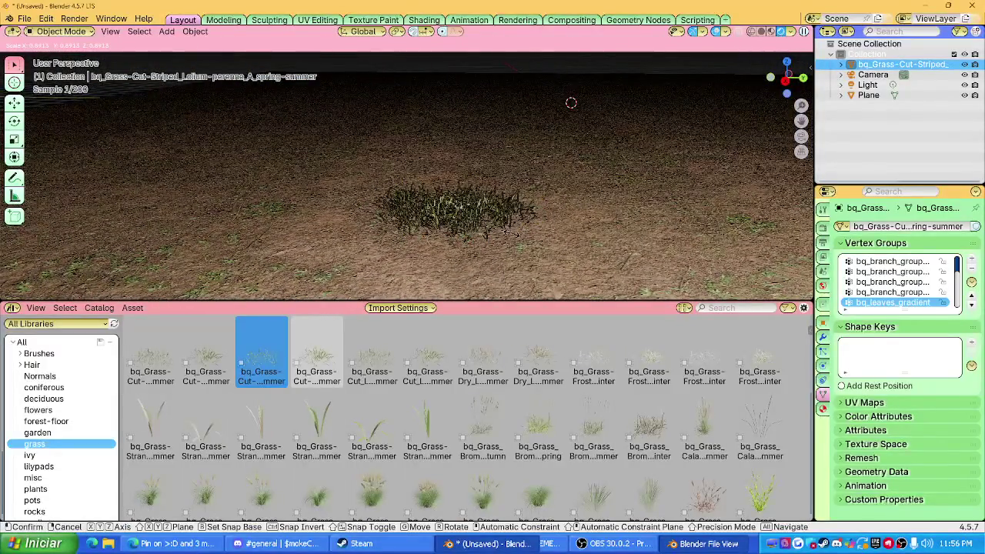
{"action": "left_click", "coordinate": [415, 98]}
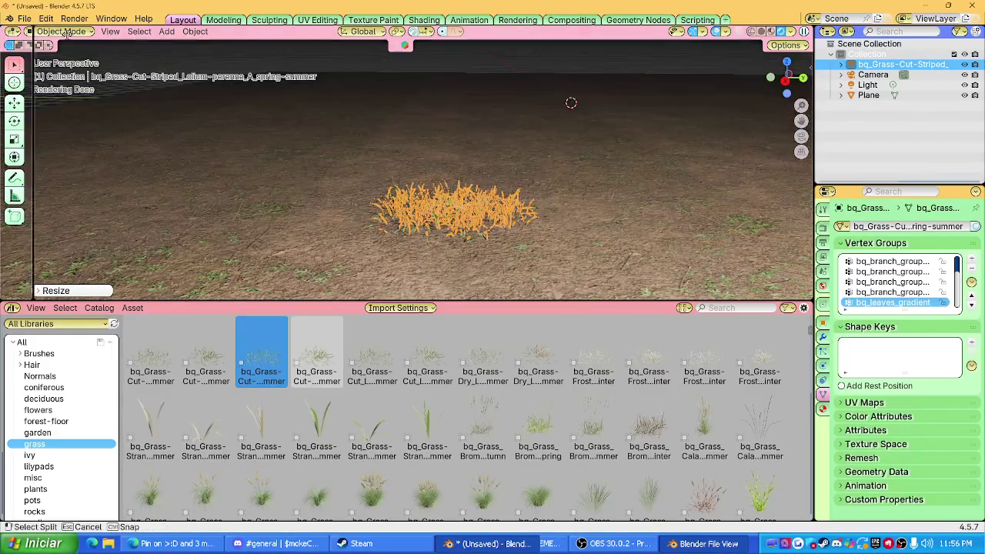
{"action": "left_click_drag", "start_coordinate": [7, 27], "coordinate": [339, 138]}
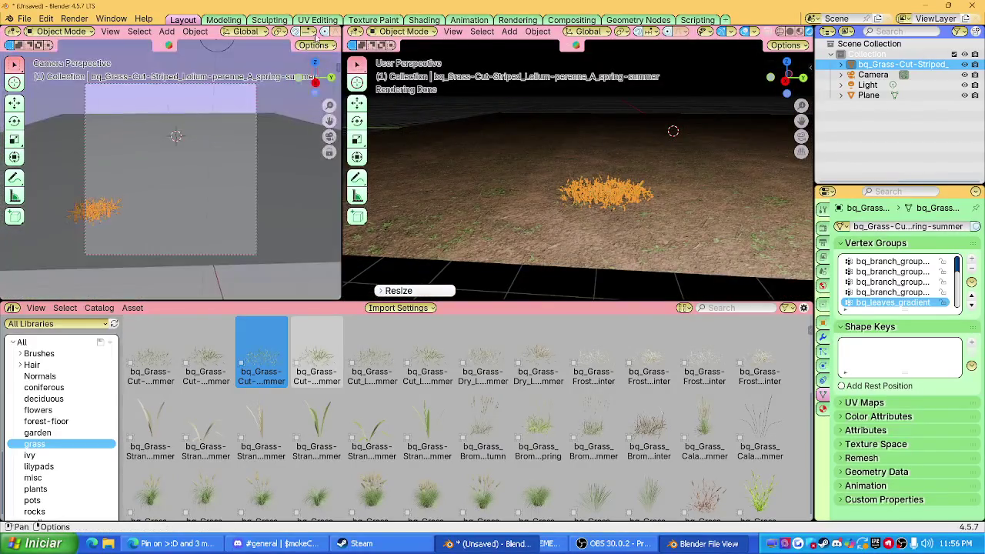
Step: Give the left view Rendered shading and set the camera's Passepartout to 1.000
{"action": "left_click", "coordinate": [318, 31]}
{"action": "left_click", "coordinate": [496, 292]}
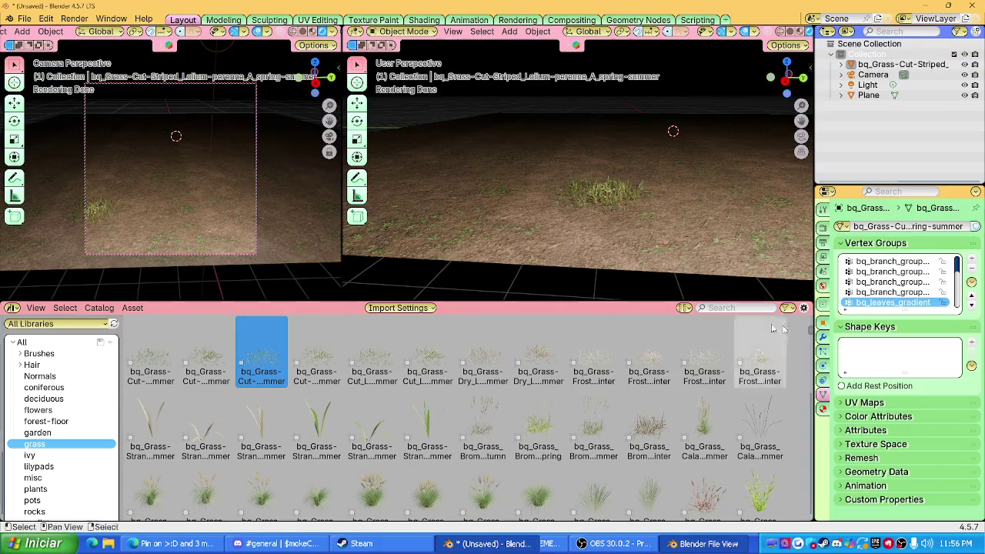
{"action": "left_click", "coordinate": [257, 219]}
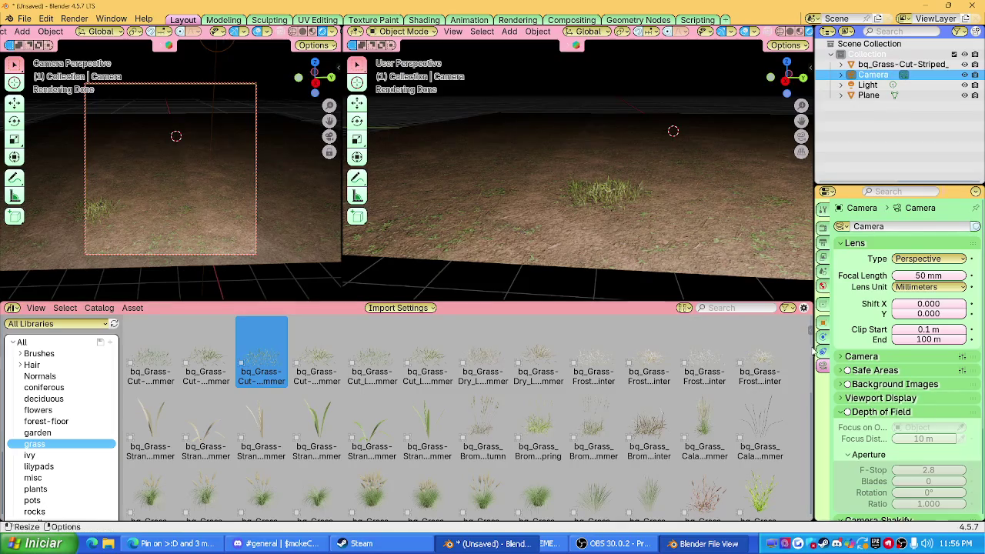
{"action": "left_click", "coordinate": [846, 398]}
{"action": "scroll", "coordinate": [902, 392], "scroll_direction": "down", "scroll_amount": 3}
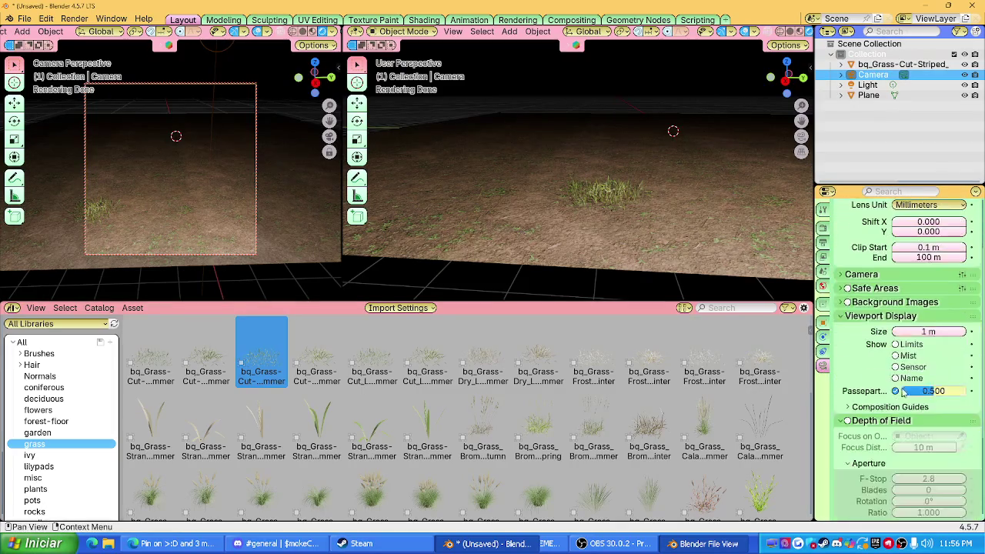
{"action": "left_click_drag", "start_coordinate": [934, 390], "coordinate": [971, 391]}
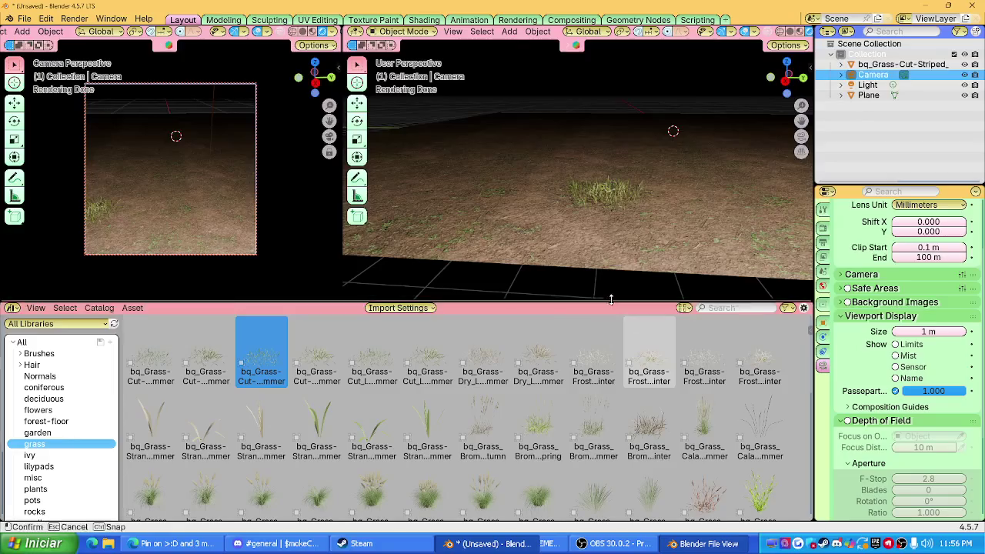
Step: Fit the camera frame to the left view with Home and reselect the grass clump
{"action": "left_click_drag", "start_coordinate": [616, 301], "coordinate": [616, 490]}
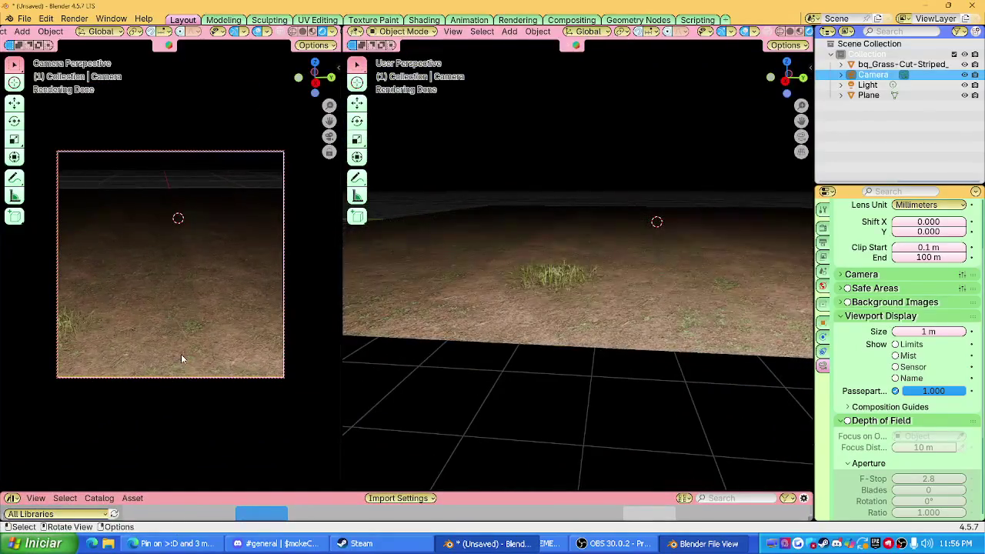
{"action": "key", "text": "n"}
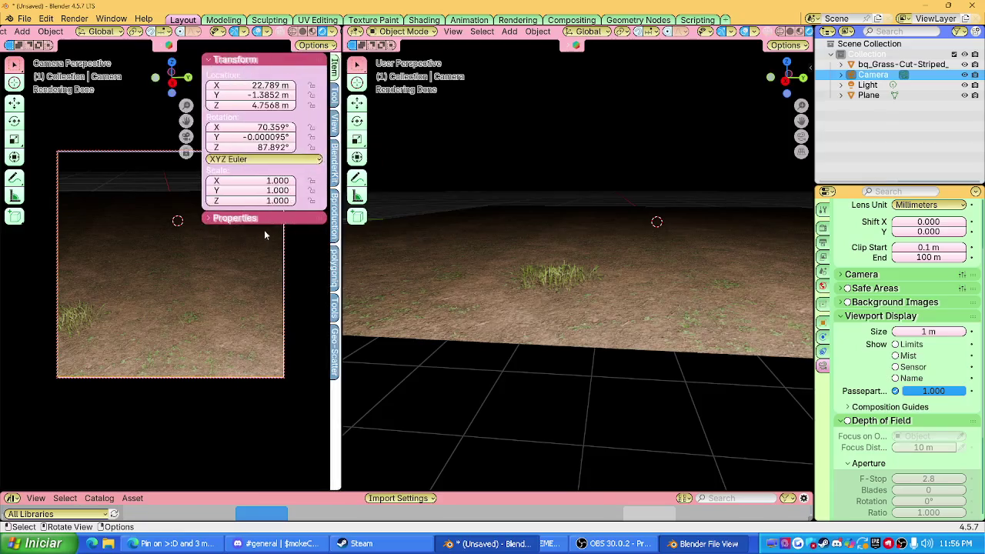
{"action": "left_click", "coordinate": [334, 131]}
{"action": "key", "text": "n"}
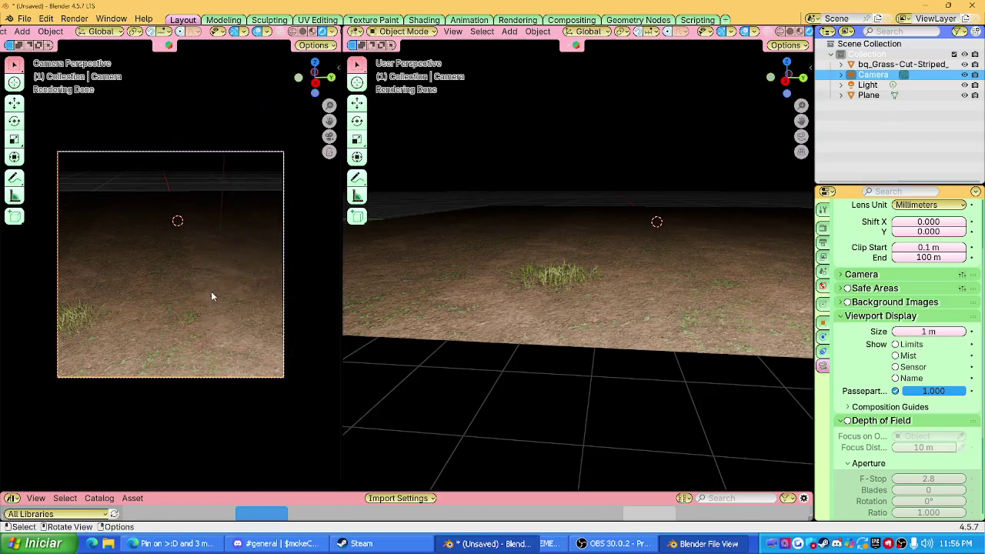
{"action": "key", "text": "Home"}
{"action": "mouse_move", "coordinate": [539, 362]}
{"action": "middle_mouse_down"}
{"action": "mouse_move", "coordinate": [549, 369]}
{"action": "mouse_move", "coordinate": [539, 308]}
{"action": "middle_mouse_up"}
{"action": "left_click", "coordinate": [538, 265]}
{"action": "left_click_drag", "start_coordinate": [252, 492], "coordinate": [252, 420]}
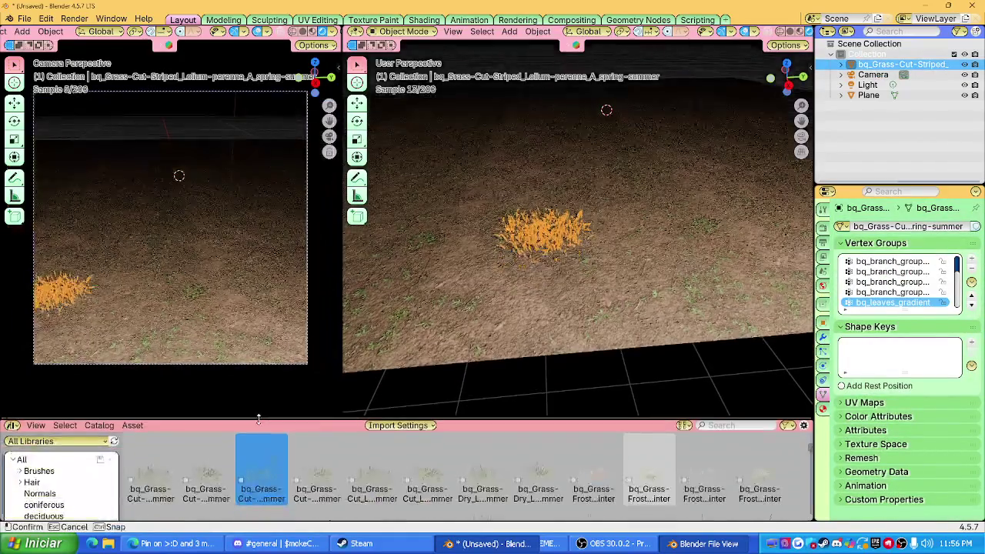
Step: Replace the grass clump with another cut Lolium clump, then delete that one too
{"action": "left_click", "coordinate": [529, 241]}
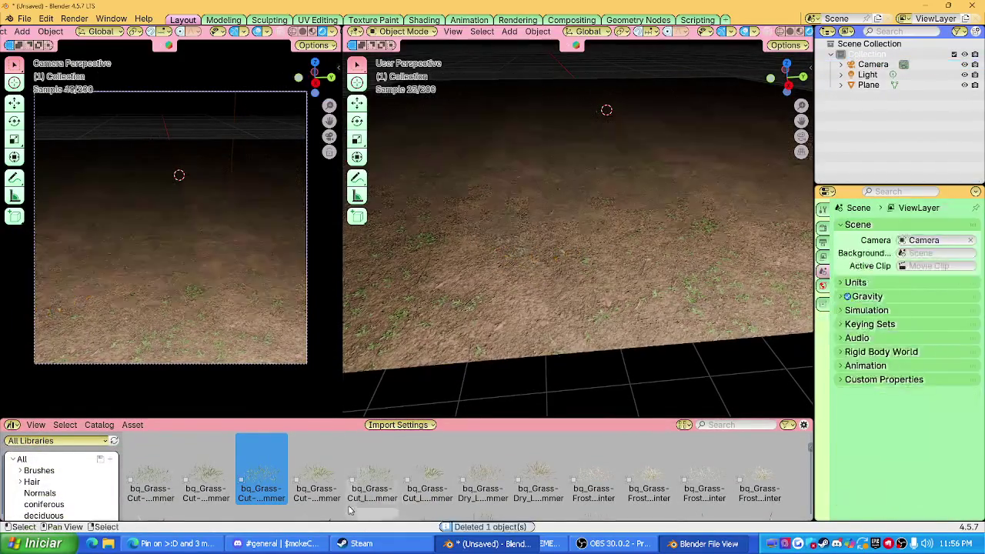
{"action": "left_click", "coordinate": [373, 473]}
{"action": "left_click_drag", "start_coordinate": [421, 477], "coordinate": [545, 242]}
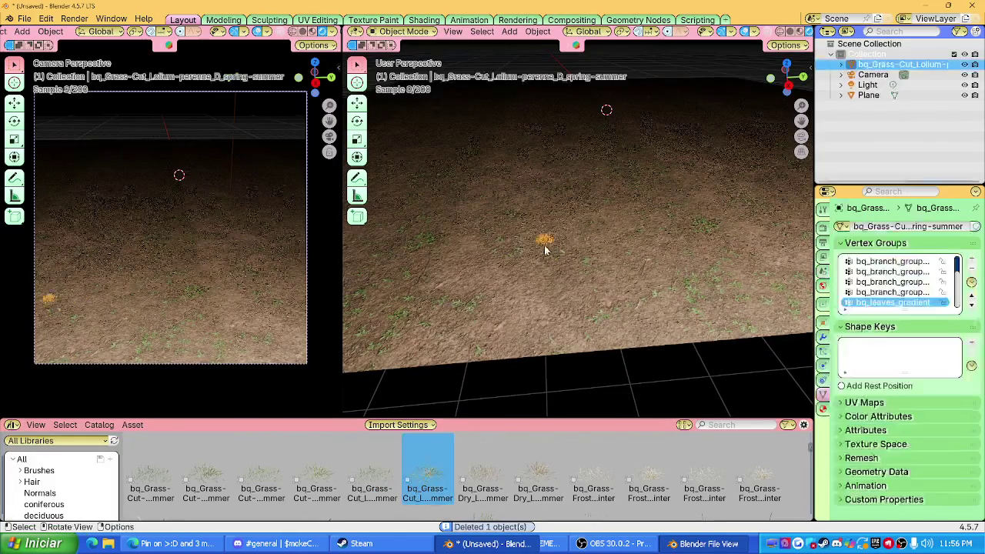
{"action": "left_click", "coordinate": [640, 290]}
{"action": "middle_click_drag", "start_coordinate": [640, 291], "coordinate": [555, 338]}
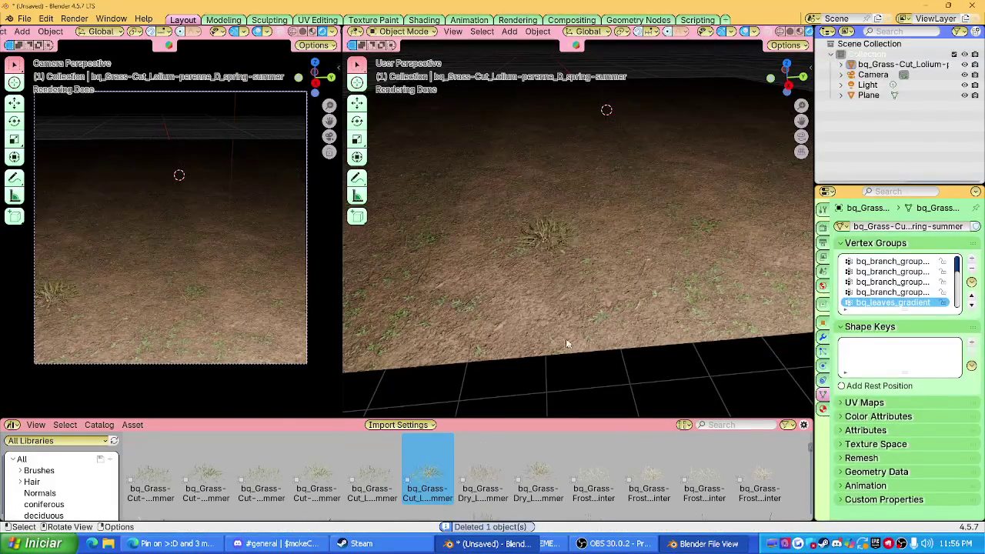
{"action": "key", "text": "Delete"}
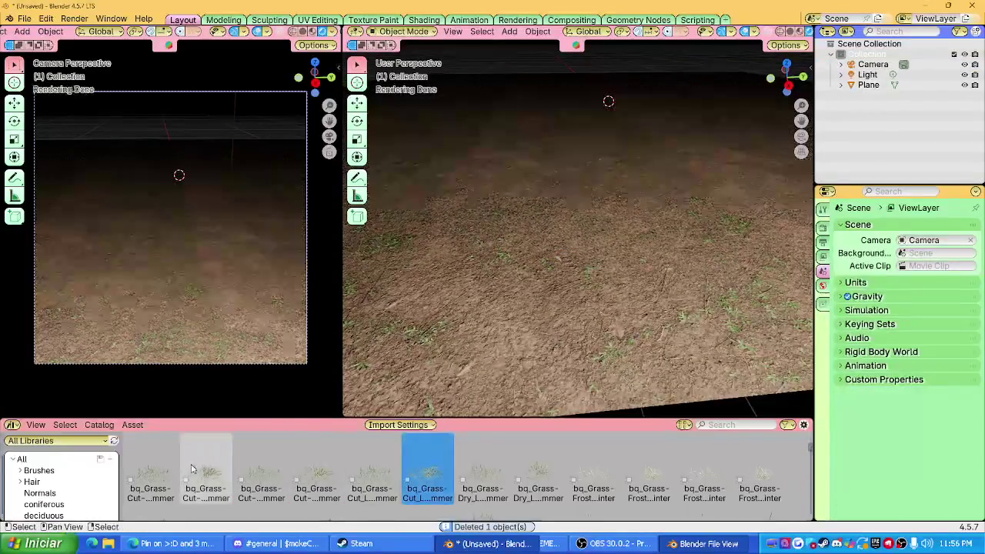
Step: Try the first grass asset, delete it, and place the Cut-Striped Lolium perenne D clump
{"action": "left_click_drag", "start_coordinate": [150, 473], "coordinate": [542, 246]}
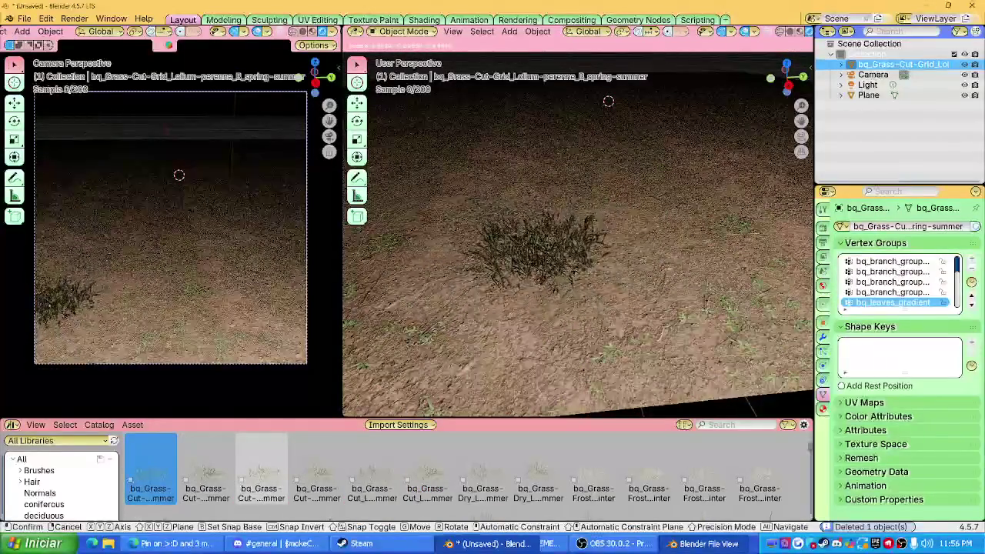
{"action": "left_click", "coordinate": [730, 416]}
{"action": "left_click", "coordinate": [595, 295]}
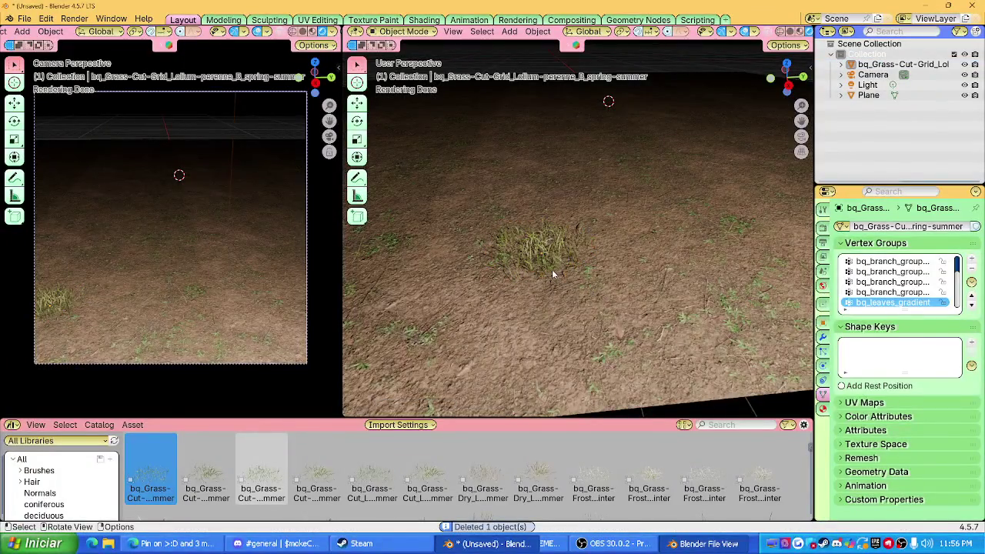
{"action": "key", "text": "Delete"}
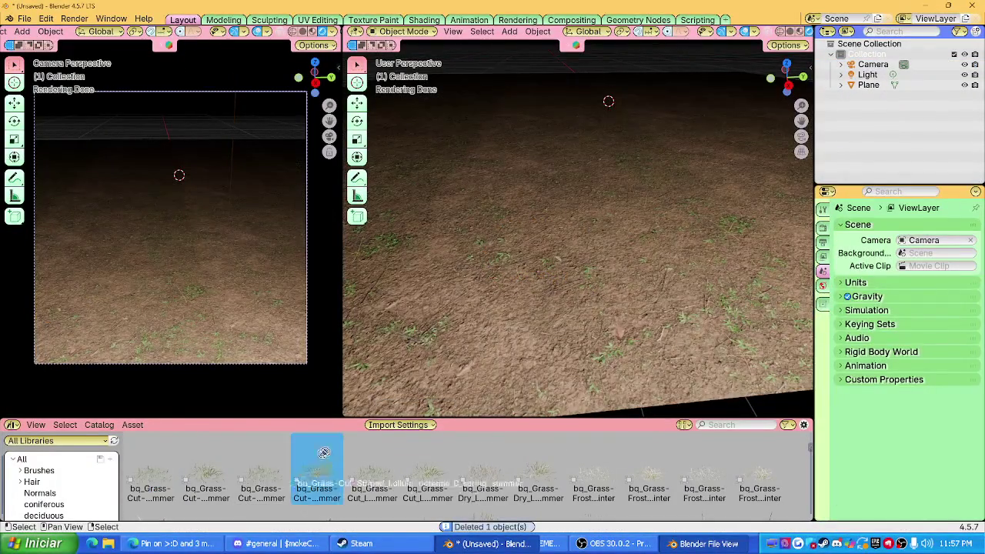
{"action": "left_click_drag", "start_coordinate": [316, 468], "coordinate": [504, 270]}
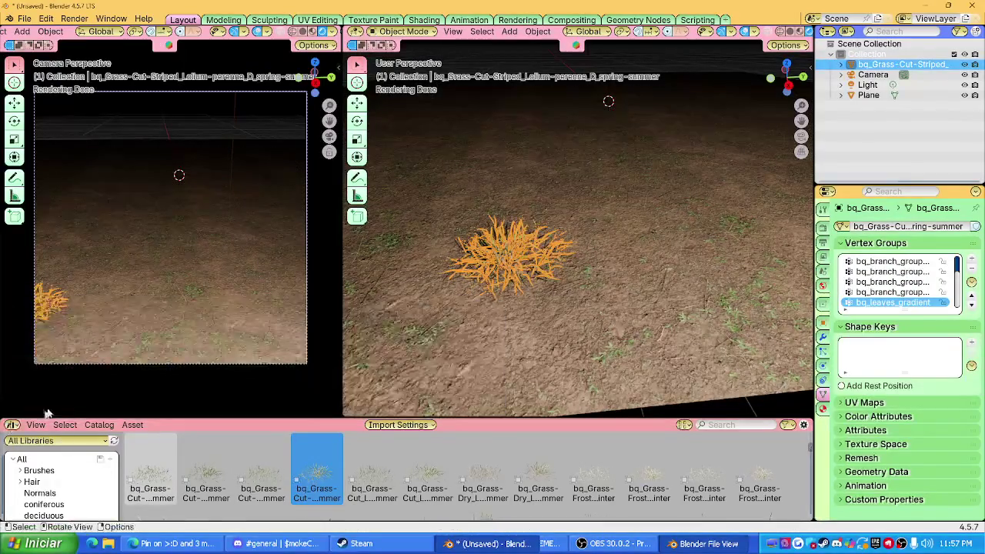
{"action": "left_click", "coordinate": [12, 425]}
Step: Show the grass object's material in a Shader Editor and pan to the grass shader node
{"action": "left_click", "coordinate": [48, 379]}
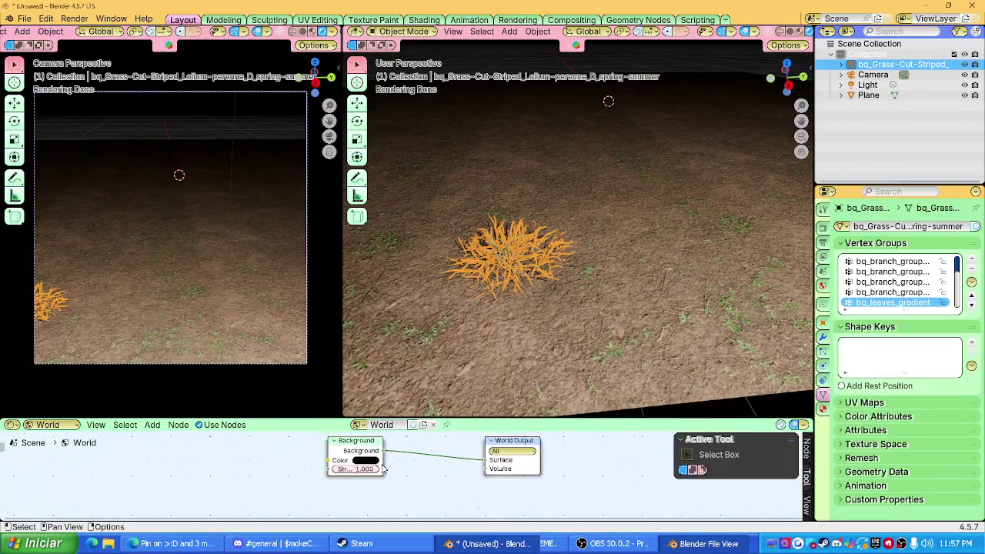
{"action": "left_click", "coordinate": [52, 450]}
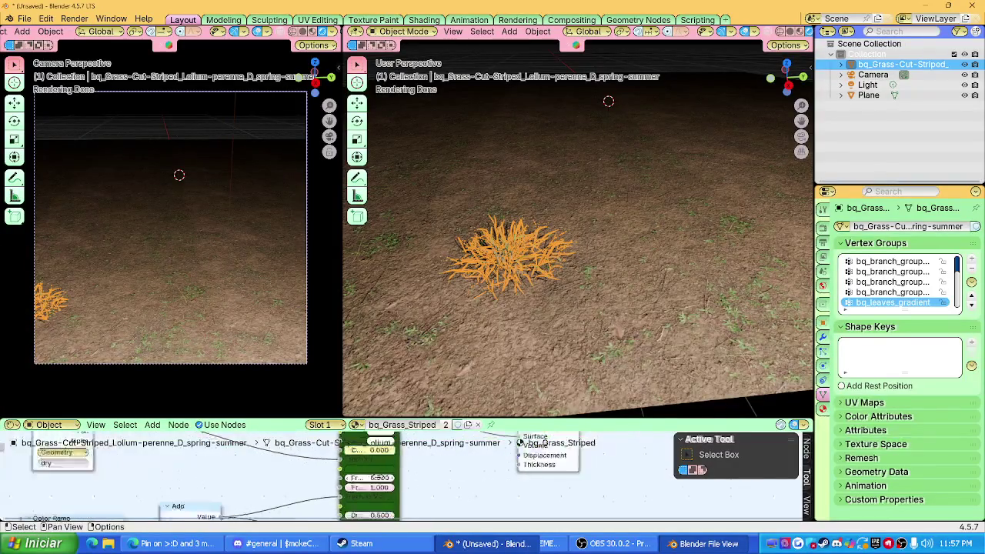
{"action": "left_click_drag", "start_coordinate": [410, 419], "coordinate": [410, 329]}
{"action": "scroll", "coordinate": [515, 395], "scroll_direction": "up", "scroll_amount": 2}
{"action": "mouse_move", "coordinate": [515, 394]}
{"action": "middle_mouse_down"}
{"action": "mouse_move", "coordinate": [433, 466]}
{"action": "mouse_move", "coordinate": [411, 469]}
{"action": "middle_mouse_up"}
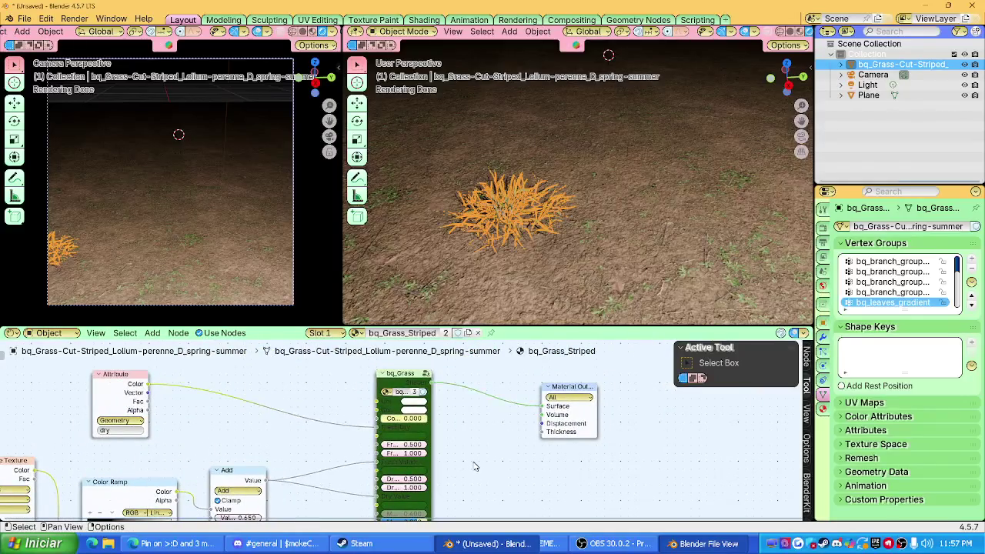
{"action": "scroll", "coordinate": [476, 467], "scroll_direction": "up", "scroll_amount": 2}
Step: Try a brighter grass colour, then undo it to keep the dark green #196A10
{"action": "left_click", "coordinate": [413, 438]}
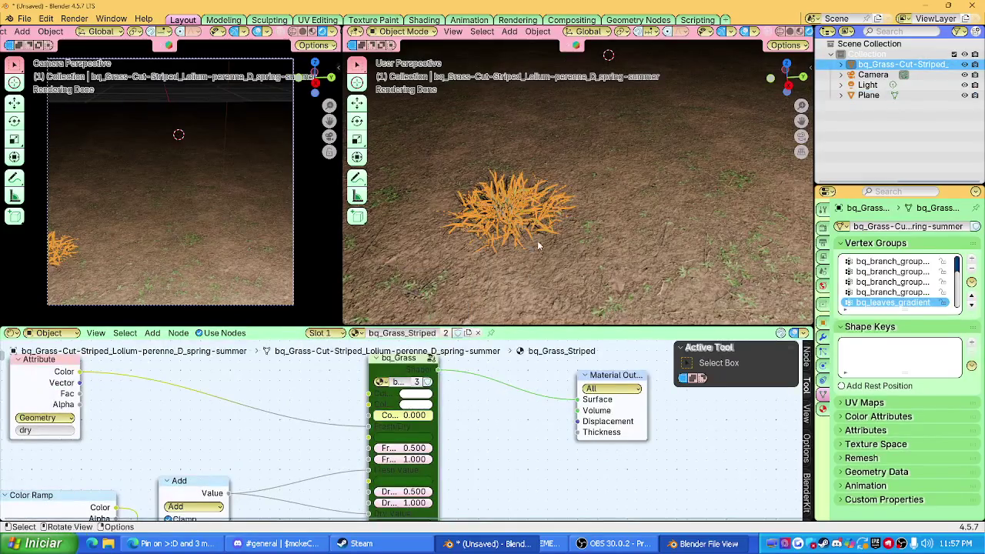
{"action": "scroll", "coordinate": [539, 245], "scroll_direction": "up", "scroll_amount": 4}
{"action": "left_click", "coordinate": [408, 438]}
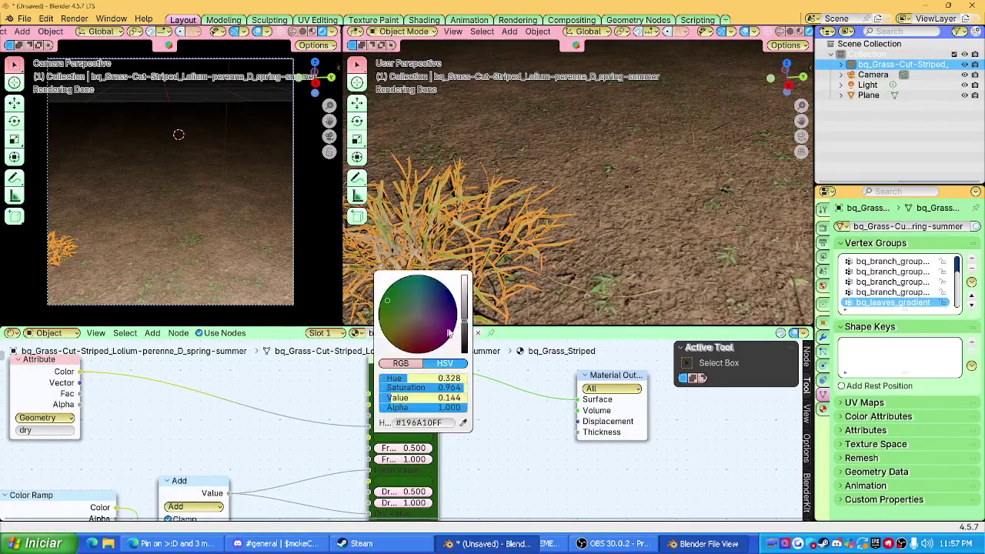
{"action": "left_click_drag", "start_coordinate": [462, 318], "coordinate": [464, 276]}
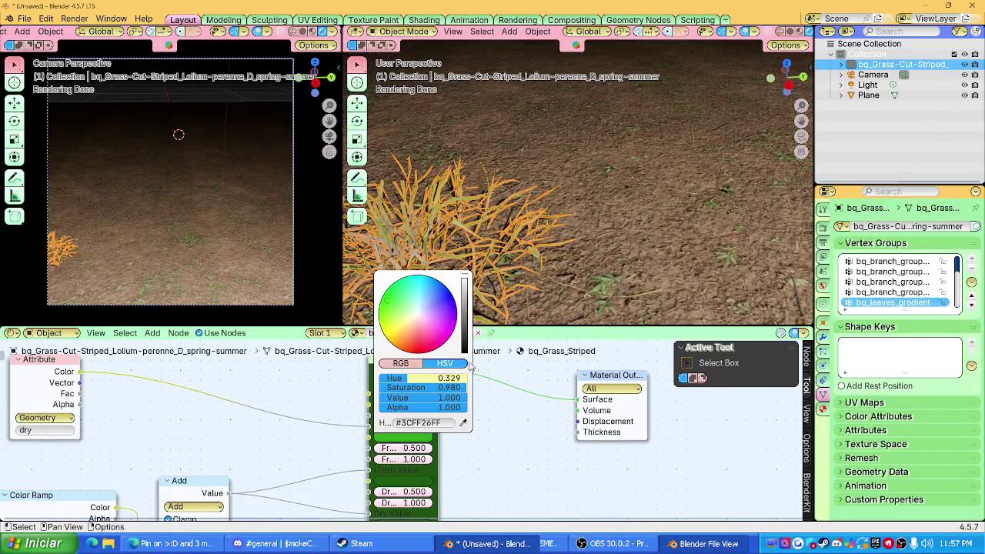
{"action": "key", "text": "ctrl+z"}
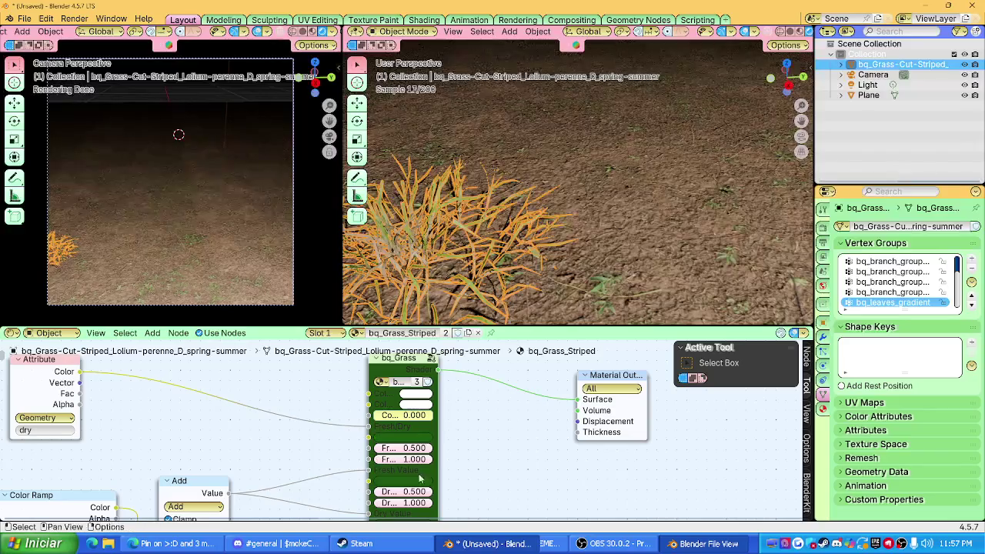
{"action": "left_click", "coordinate": [423, 438]}
{"action": "mouse_move", "coordinate": [466, 359]}
{"action": "left_mouse_down"}
{"action": "mouse_move", "coordinate": [465, 339]}
{"action": "mouse_move", "coordinate": [466, 359]}
{"action": "left_mouse_up"}
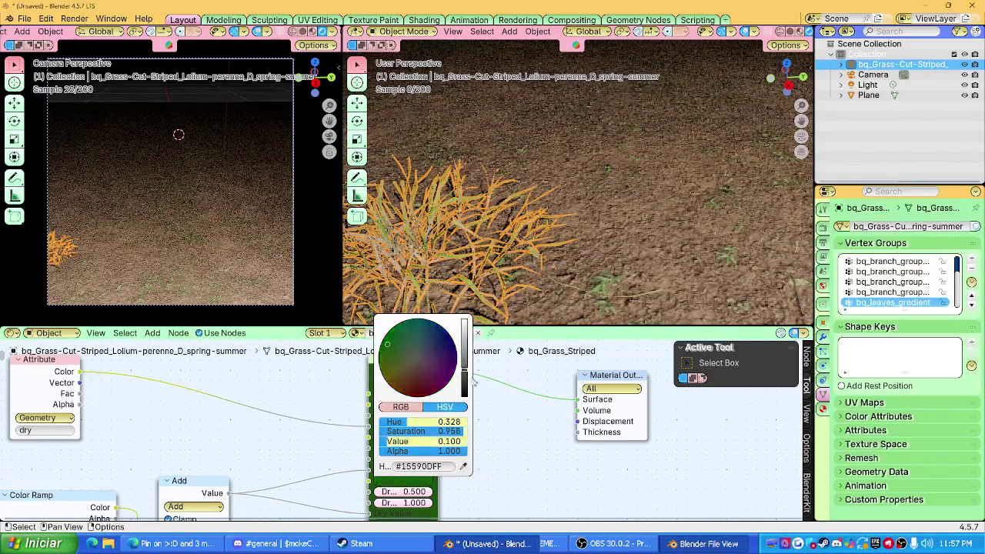
Step: Navigate the node tree and change the white colour swatch to pink
{"action": "scroll", "coordinate": [496, 445], "scroll_direction": "down", "scroll_amount": 2}
{"action": "scroll", "coordinate": [493, 438], "scroll_direction": "left", "scroll_amount": 1, "text": "shift"}
{"action": "scroll", "coordinate": [484, 428], "scroll_direction": "left", "scroll_amount": 1, "text": "shift"}
{"action": "scroll", "coordinate": [484, 428], "scroll_direction": "left", "scroll_amount": 1, "text": "shift"}
{"action": "scroll", "coordinate": [482, 429], "scroll_direction": "left", "scroll_amount": 1, "text": "shift"}
{"action": "scroll", "coordinate": [268, 396], "scroll_direction": "left", "scroll_amount": 1, "text": "shift"}
{"action": "scroll", "coordinate": [293, 397], "scroll_direction": "right", "scroll_amount": 1, "text": "shift"}
{"action": "scroll", "coordinate": [324, 400], "scroll_direction": "right", "scroll_amount": 1, "text": "shift"}
{"action": "scroll", "coordinate": [345, 401], "scroll_direction": "up", "scroll_amount": 1}
{"action": "scroll", "coordinate": [346, 401], "scroll_direction": "left", "scroll_amount": 1, "text": "shift"}
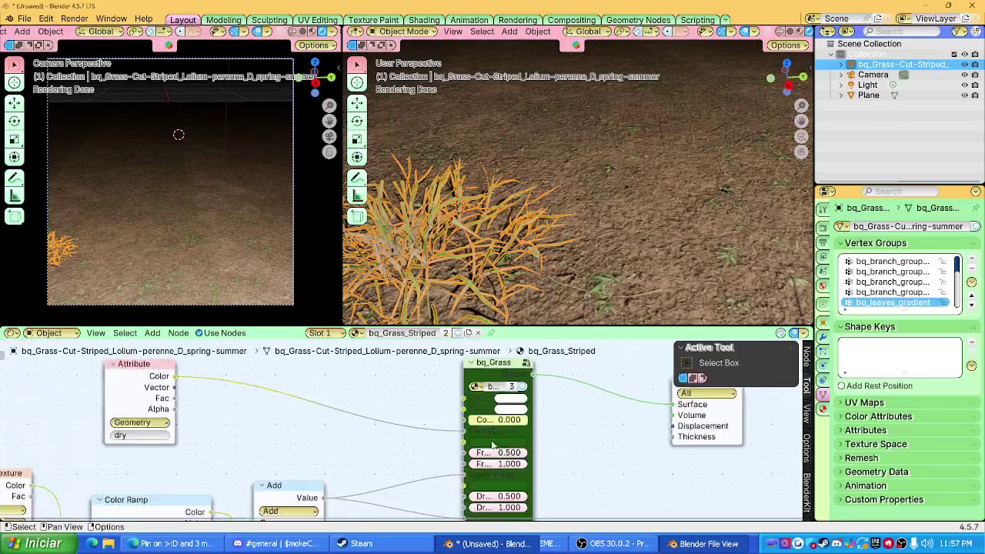
{"action": "scroll", "coordinate": [431, 424], "scroll_direction": "up", "scroll_amount": 2}
{"action": "scroll", "coordinate": [440, 431], "scroll_direction": "up", "scroll_amount": 1}
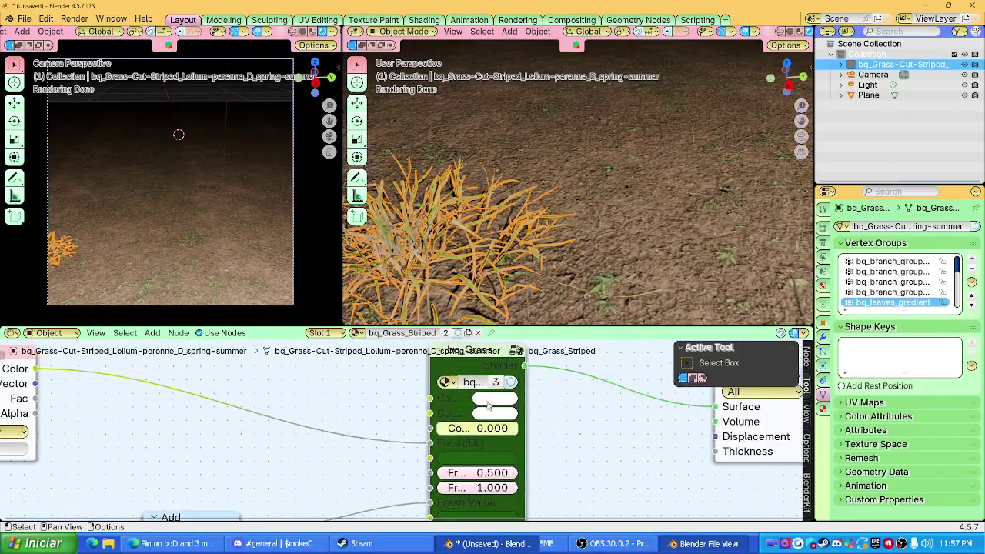
{"action": "left_click", "coordinate": [489, 400]}
{"action": "left_click_drag", "start_coordinate": [544, 241], "coordinate": [548, 247]}
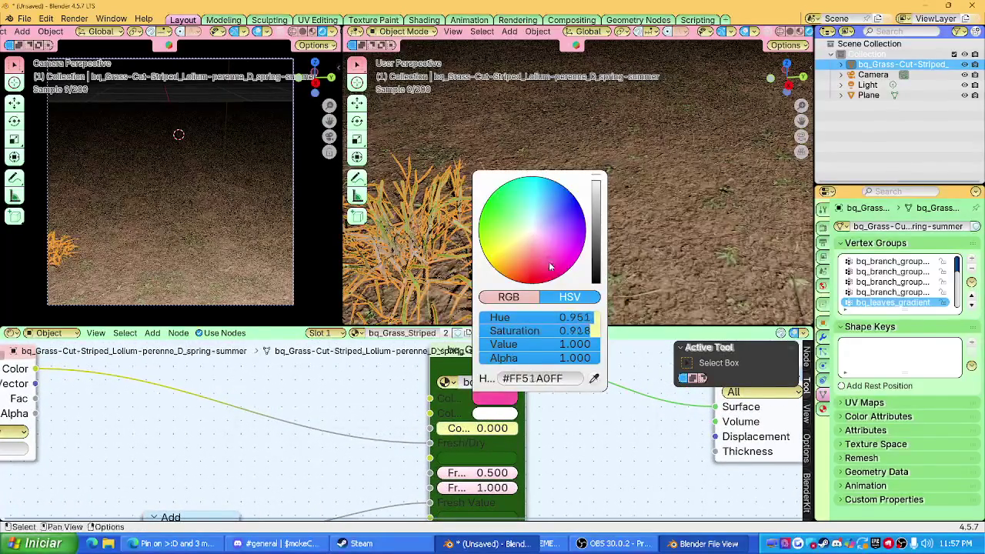
Step: Bring the Wave Texture and Color Ramp nodes into view, then shrink the node editor and reframe the grass
{"action": "scroll", "coordinate": [581, 454], "scroll_direction": "down", "scroll_amount": 2}
{"action": "scroll", "coordinate": [512, 388], "scroll_direction": "down", "scroll_amount": 1, "text": "shift"}
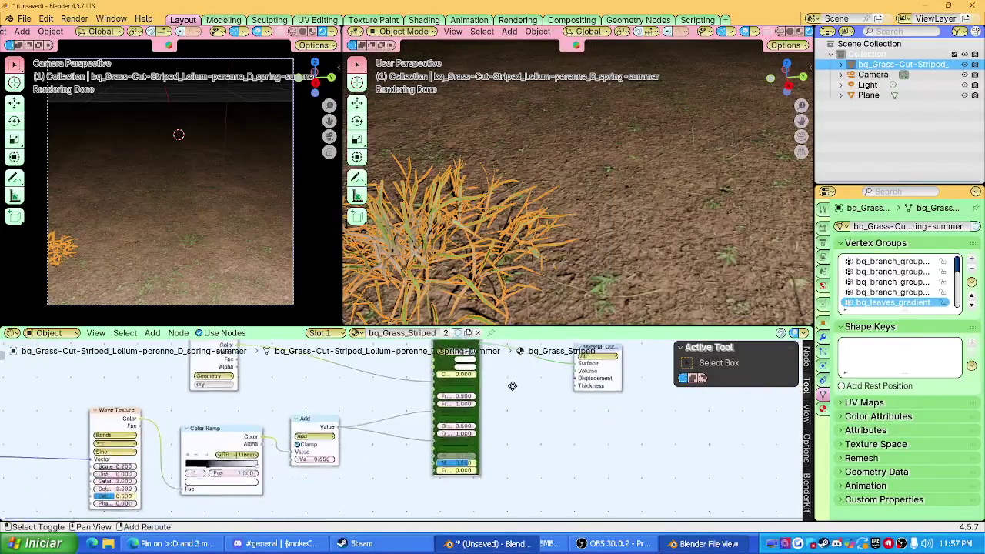
{"action": "scroll", "coordinate": [475, 406], "scroll_direction": "left", "scroll_amount": 2, "text": "shift"}
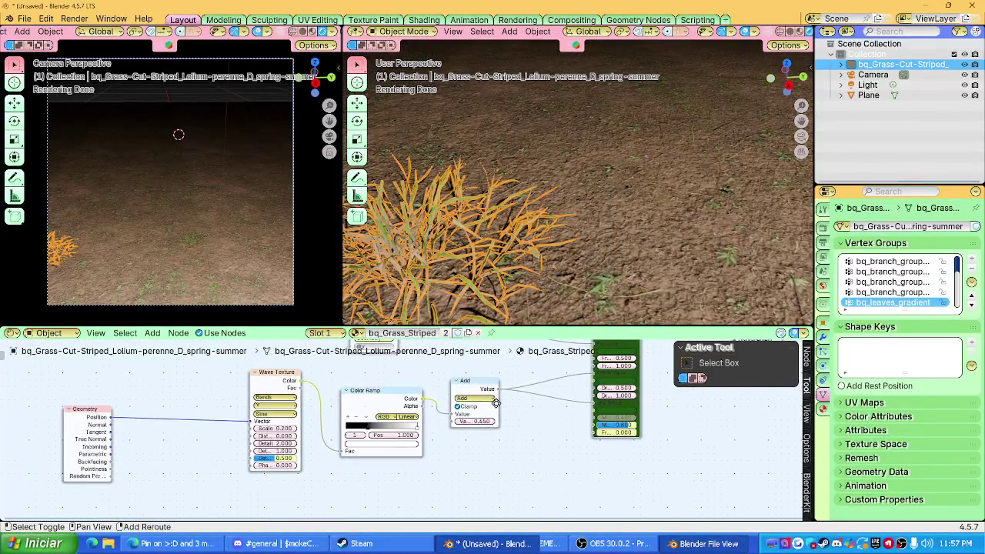
{"action": "middle_click_drag", "start_coordinate": [474, 405], "coordinate": [277, 425]}
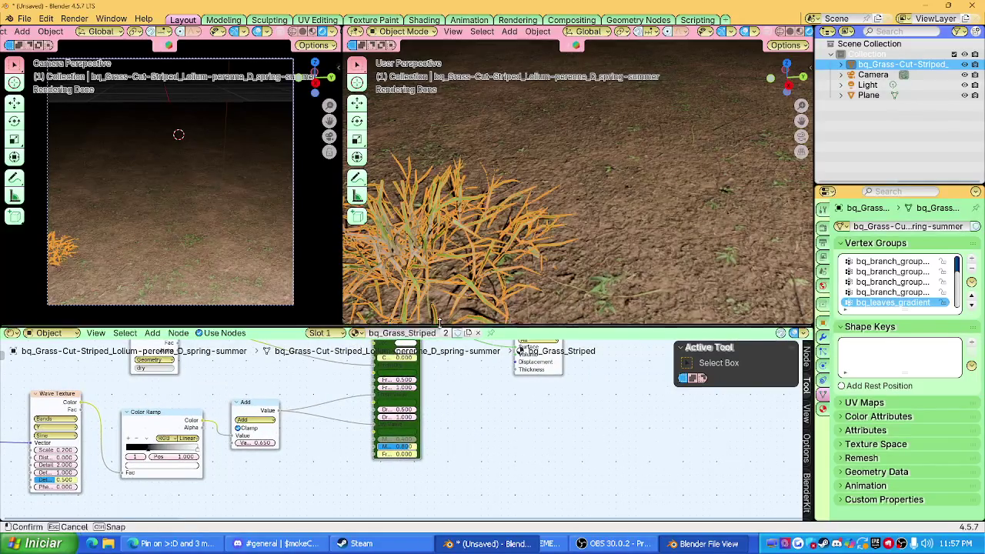
{"action": "left_click_drag", "start_coordinate": [439, 322], "coordinate": [439, 473]}
{"action": "scroll", "coordinate": [539, 308], "scroll_direction": "down", "scroll_amount": 4}
{"action": "middle_click_drag", "start_coordinate": [539, 308], "coordinate": [544, 343]}
{"action": "scroll", "coordinate": [520, 285], "scroll_direction": "up", "scroll_amount": 3}
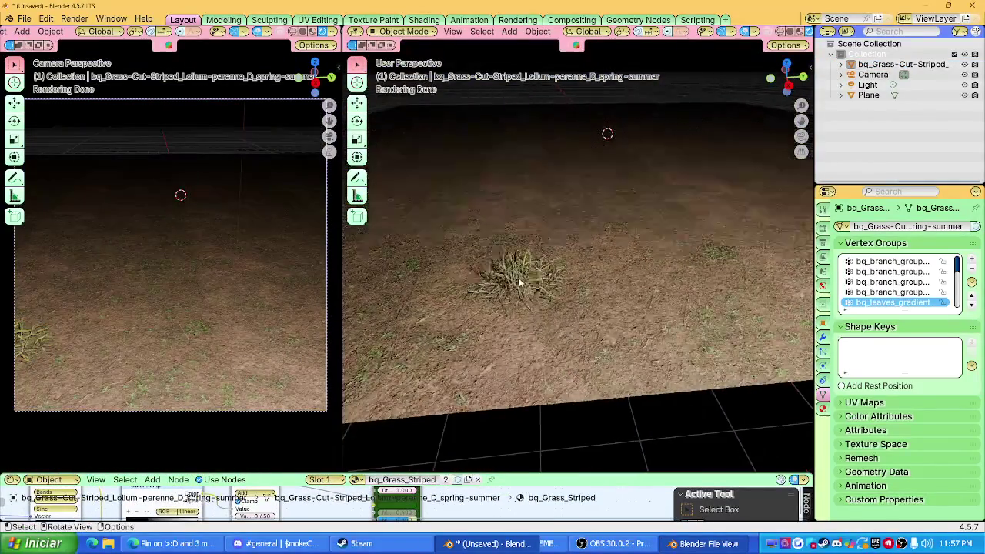
{"action": "left_click", "coordinate": [520, 284]}
{"action": "middle_click_drag", "start_coordinate": [520, 284], "coordinate": [570, 328]}
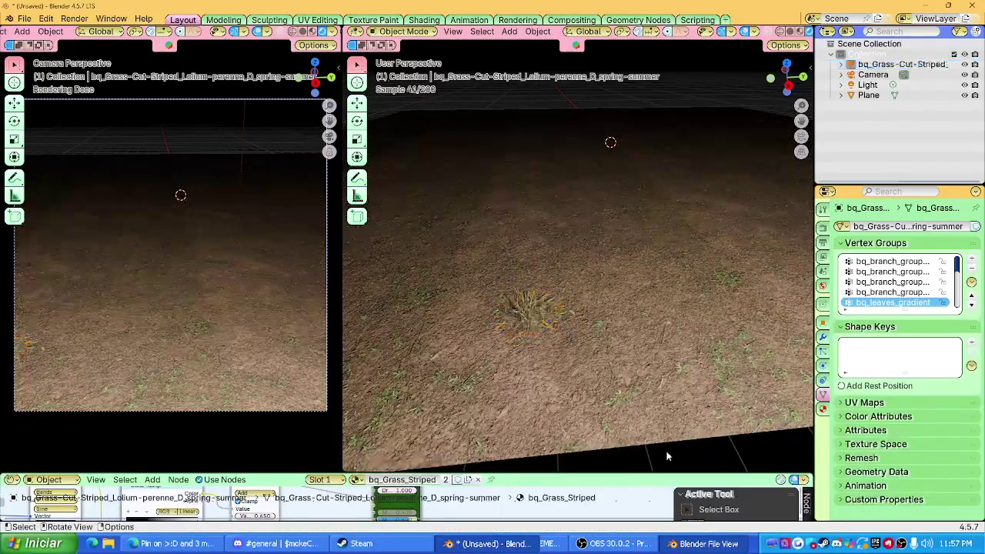
Step: Select the grass clump, trying and undoing a linked duplicate and cancelling a save
{"action": "left_click", "coordinate": [553, 350]}
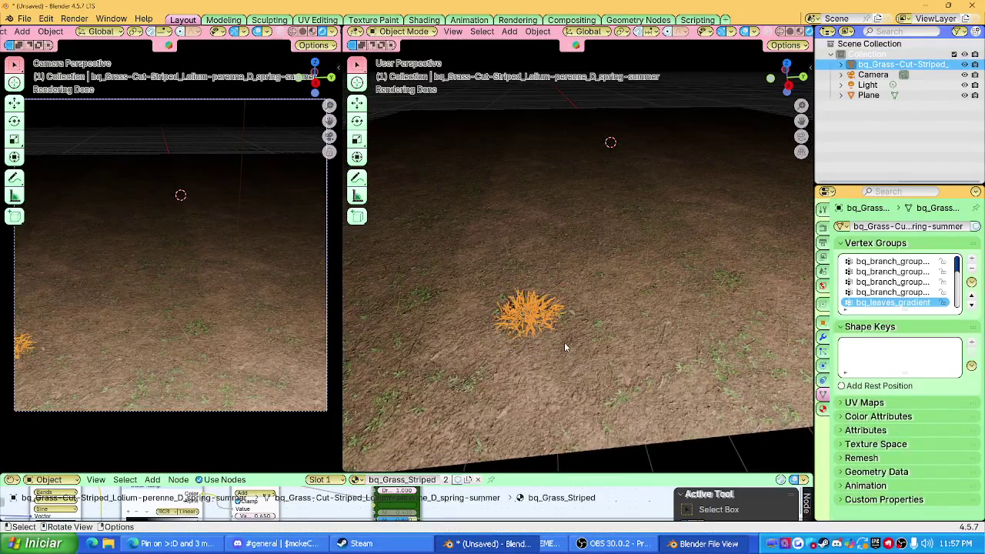
{"action": "key", "text": "alt+d"}
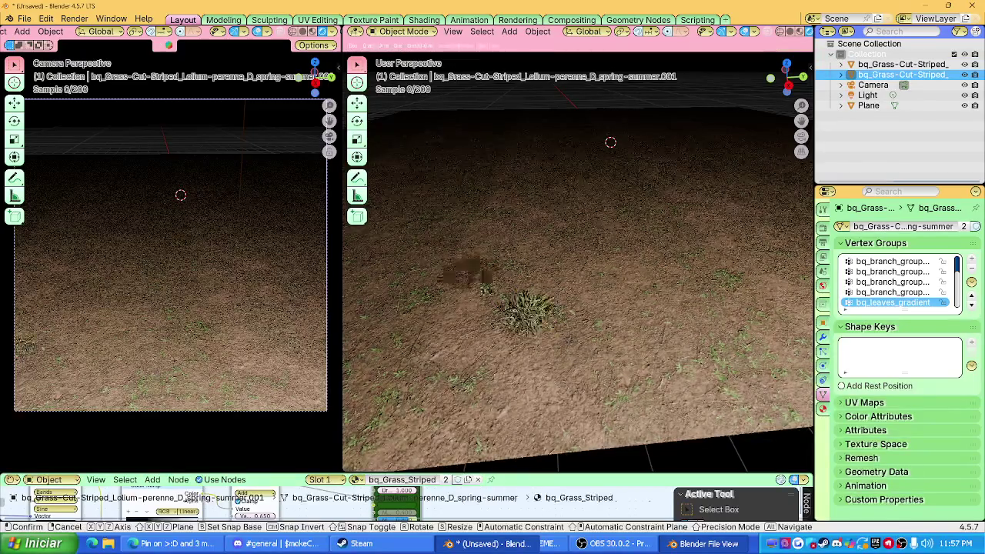
{"action": "key", "text": "ctrl+z"}
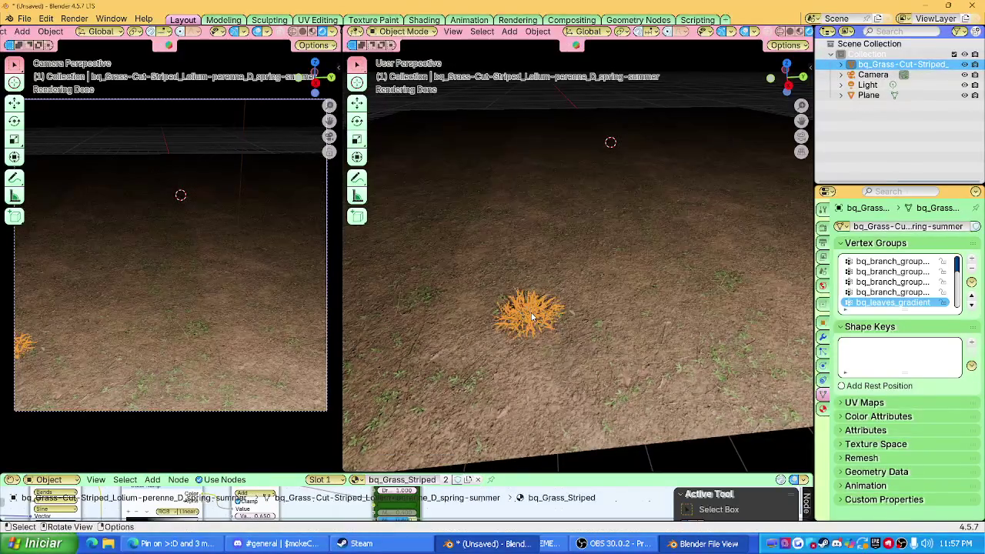
{"action": "key", "text": "ctrl+s"}
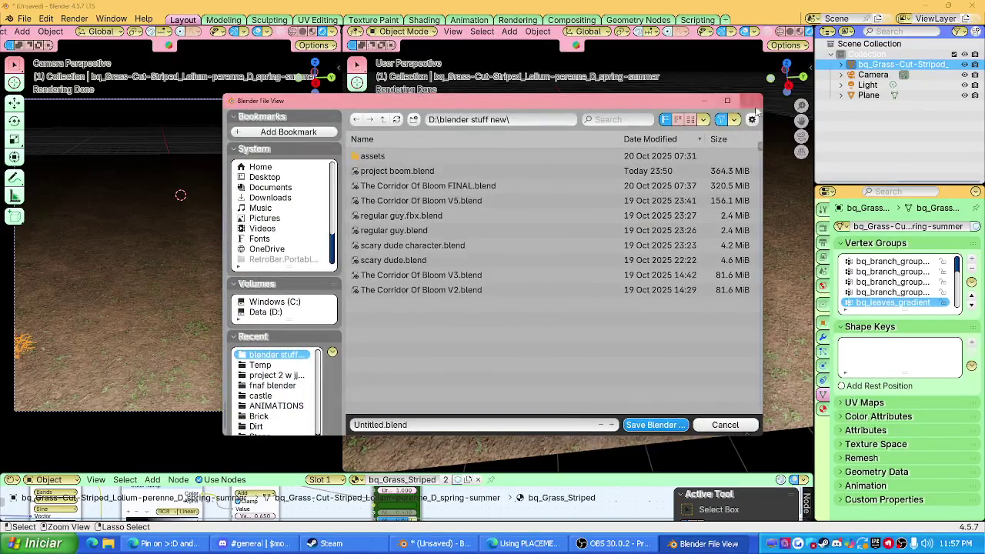
{"action": "left_click", "coordinate": [751, 101]}
Step: Apply all transforms to the grass clump and reset its origin to recentre it
{"action": "key", "text": "ctrl+a"}
{"action": "left_click", "coordinate": [506, 325]}
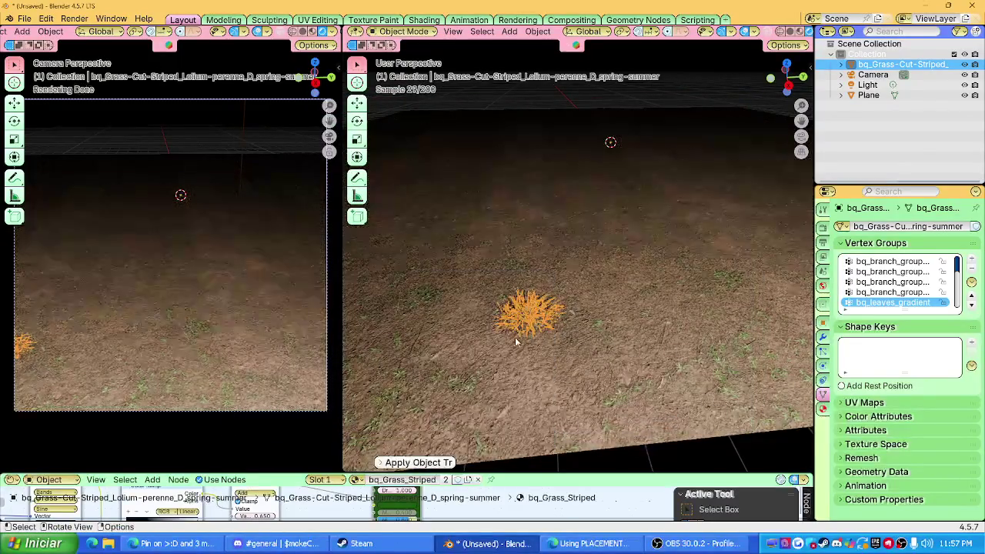
{"action": "key", "text": "KP_Divide"}
{"action": "key", "text": "KP_Divide"}
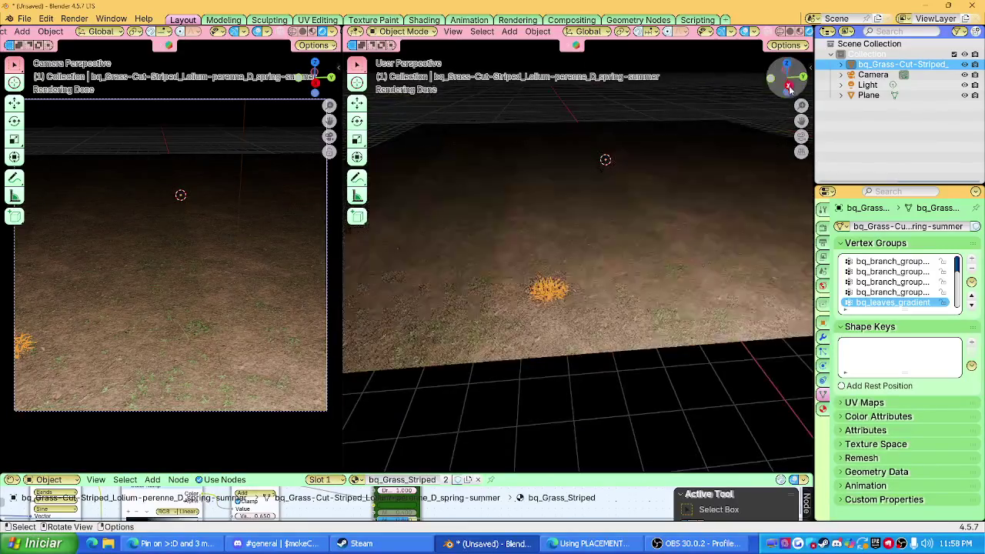
{"action": "left_click", "coordinate": [787, 96]}
{"action": "mouse_move", "coordinate": [559, 224]}
{"action": "middle_mouse_down"}
{"action": "mouse_move", "coordinate": [562, 315]}
{"action": "mouse_move", "coordinate": [543, 331]}
{"action": "middle_mouse_up"}
{"action": "right_click", "coordinate": [539, 333]}
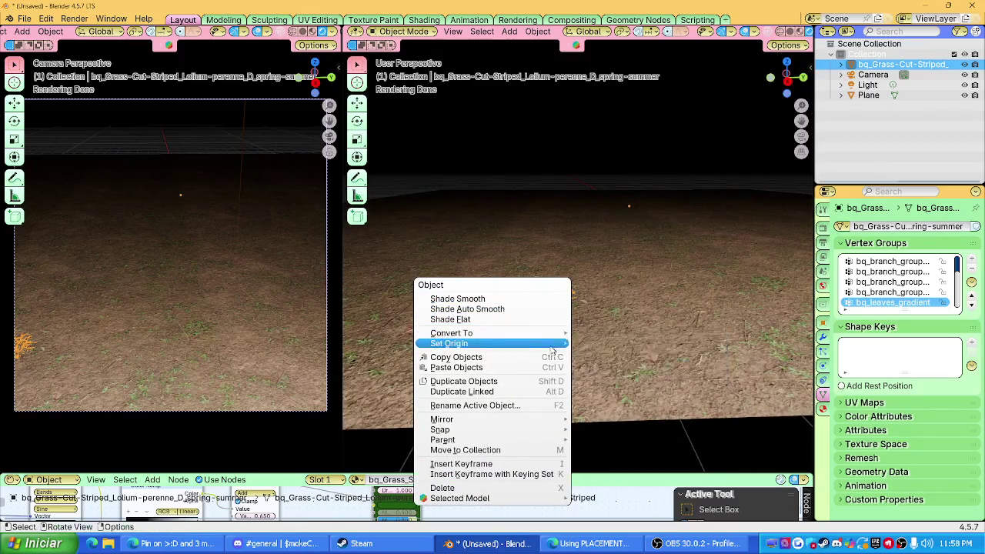
{"action": "left_click", "coordinate": [616, 344]}
{"action": "left_click", "coordinate": [632, 284]}
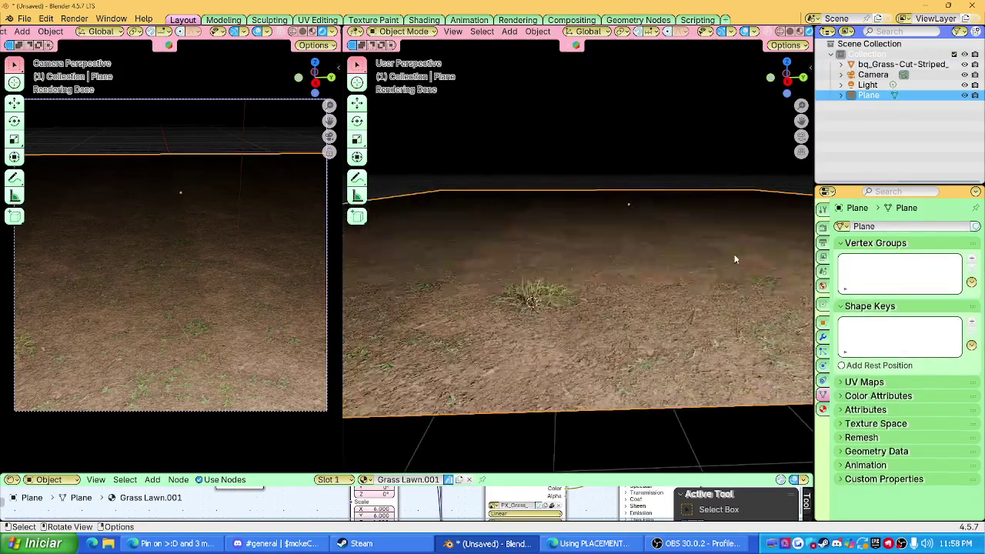
Step: Open the Geo-Scatter panel in the sidebar and pick the Plane as the emitter
{"action": "key", "text": "n"}
{"action": "left_click", "coordinate": [805, 262]}
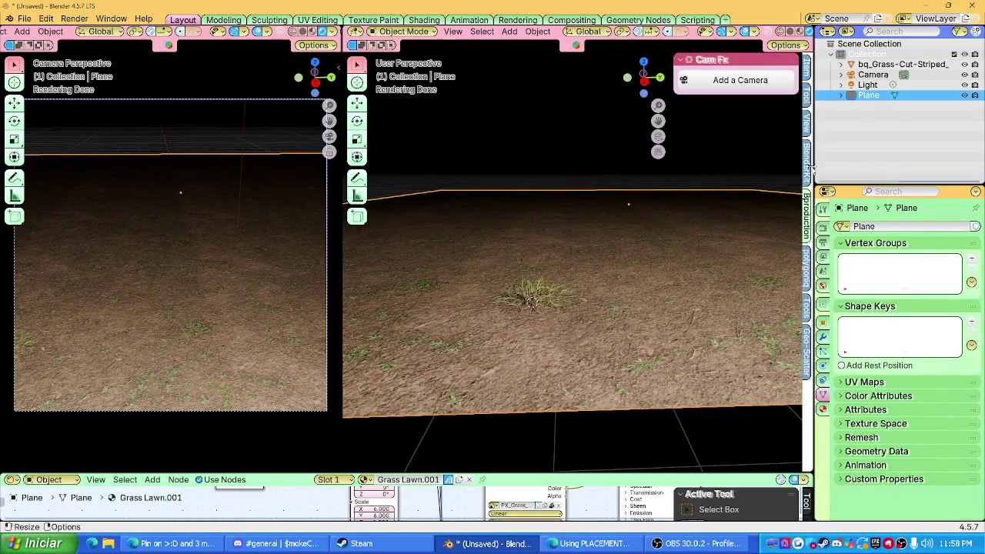
{"action": "left_click", "coordinate": [806, 334]}
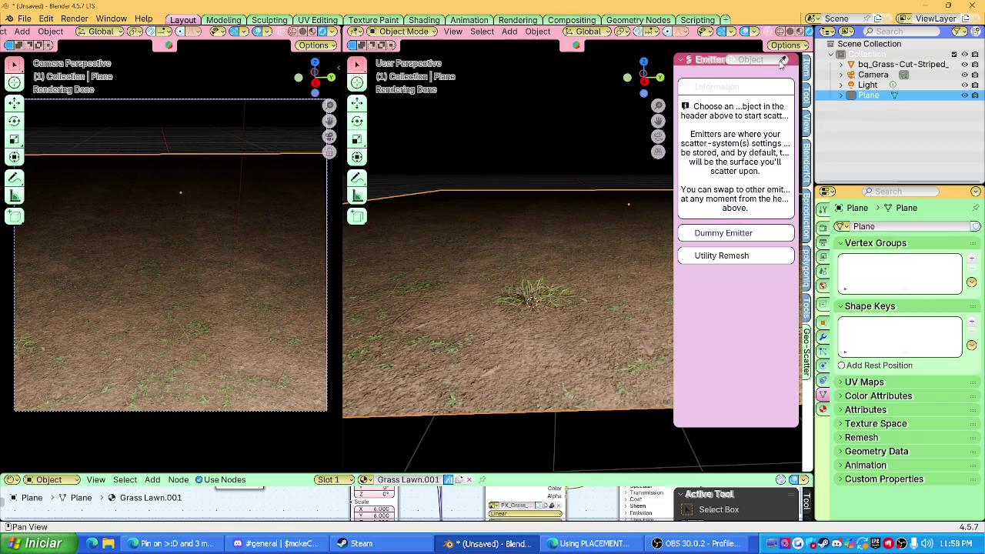
{"action": "left_click", "coordinate": [613, 220]}
{"action": "left_click", "coordinate": [523, 301]}
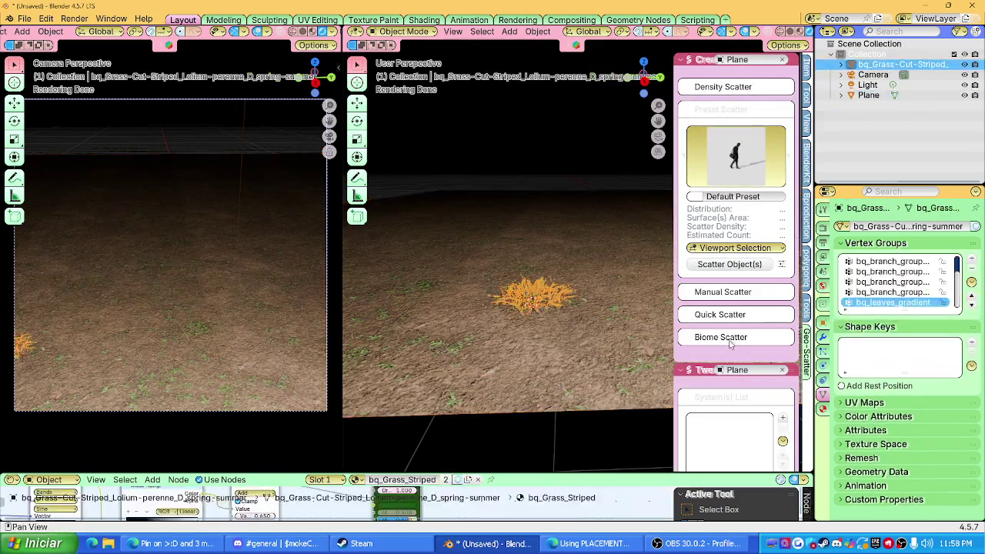
{"action": "left_click", "coordinate": [575, 253]}
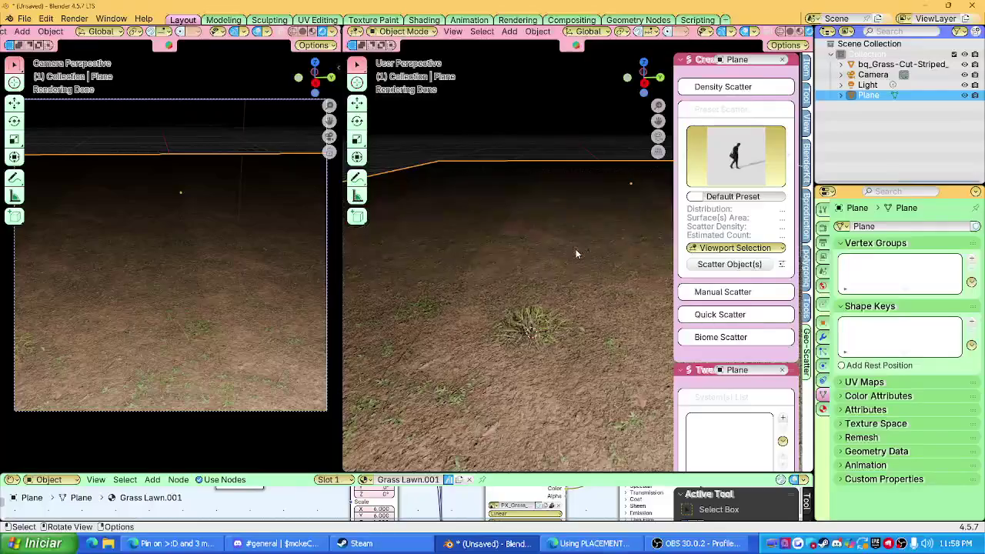
Step: Apply all transforms to the Plane, reset its origin, and undo the default scatter
{"action": "key", "text": "ctrl+a"}
{"action": "left_click", "coordinate": [576, 254]}
{"action": "right_click", "coordinate": [604, 269]}
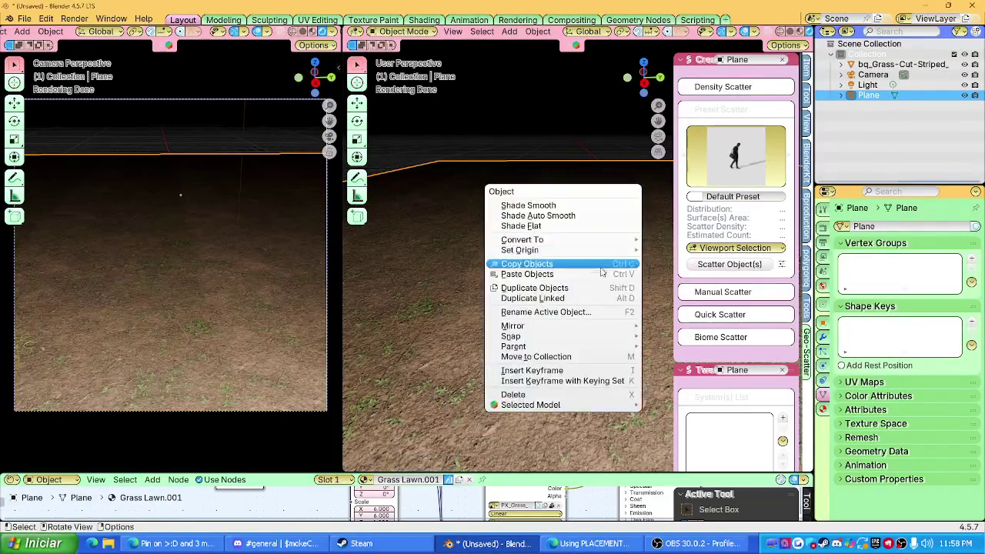
{"action": "mouse_move", "coordinate": [520, 251]}
{"action": "left_click", "coordinate": [723, 296]}
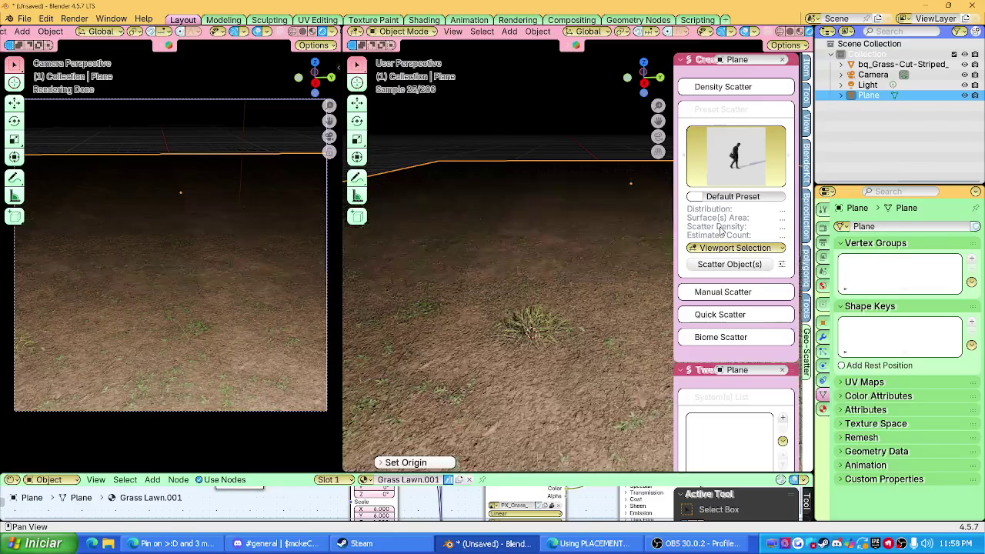
{"action": "left_click", "coordinate": [505, 323]}
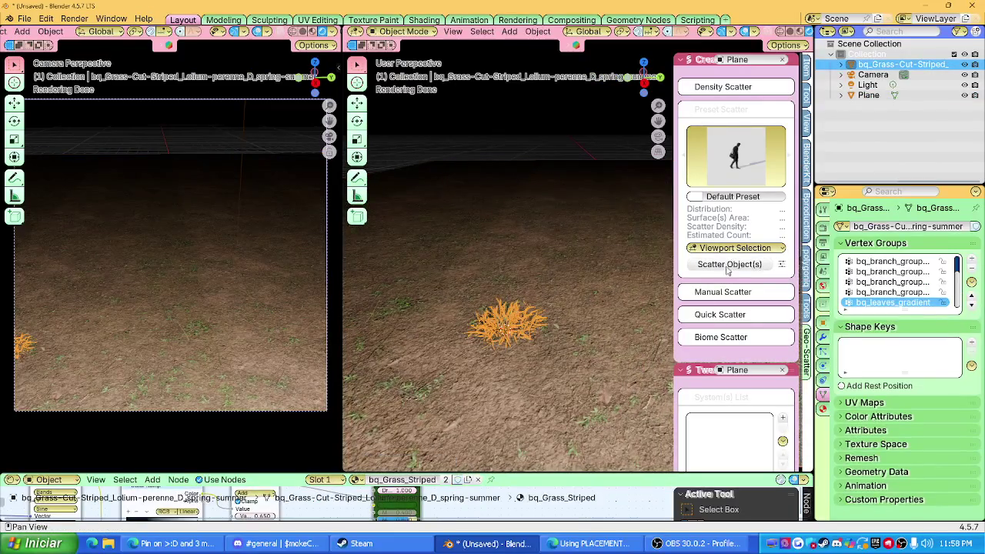
{"action": "scroll", "coordinate": [567, 318], "scroll_direction": "down", "scroll_amount": 3}
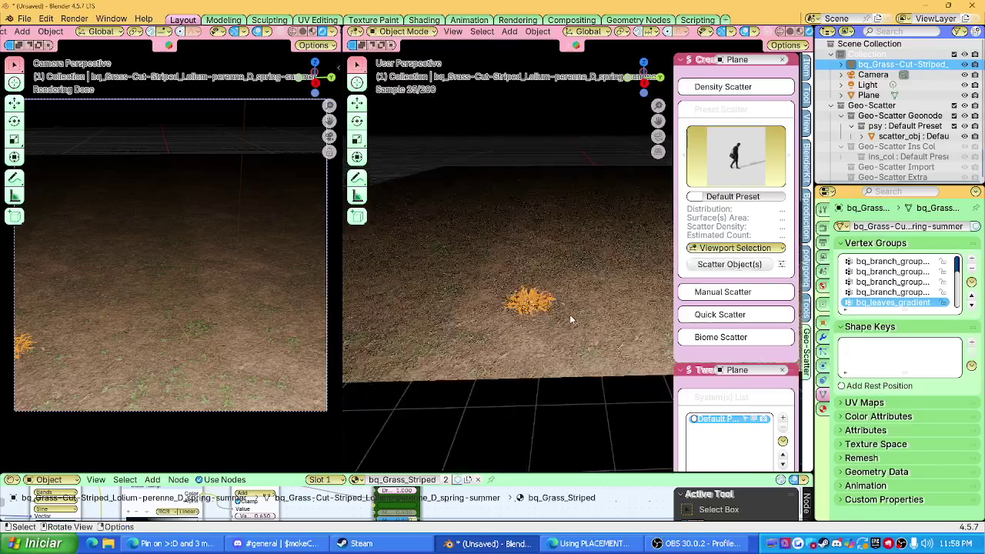
{"action": "key", "text": "ctrl+z"}
{"action": "left_click", "coordinate": [711, 182]}
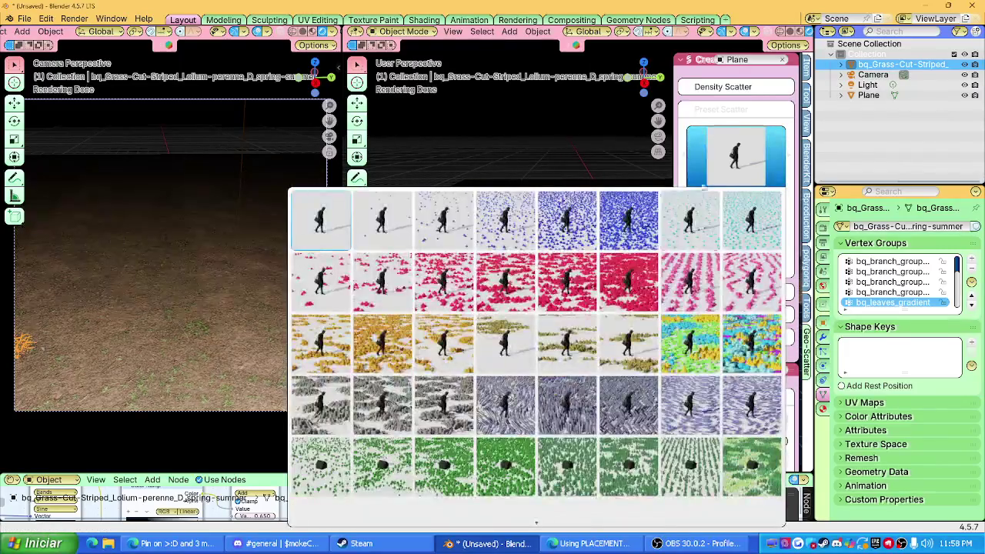
Step: Scatter the grass clump across the Plane with the 04 Random preset and review the result
{"action": "left_click", "coordinate": [563, 241]}
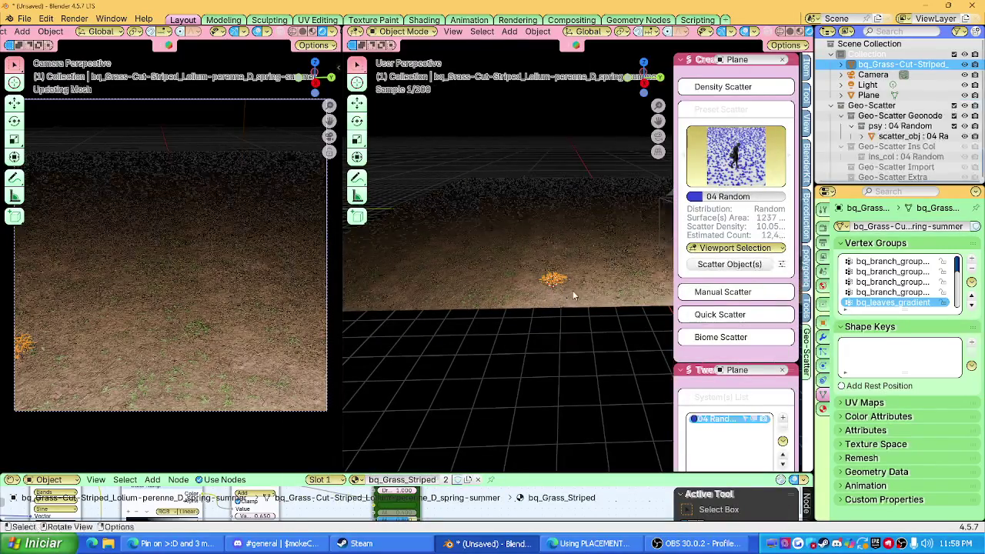
{"action": "scroll", "coordinate": [509, 301], "scroll_direction": "up", "scroll_amount": 2}
{"action": "scroll", "coordinate": [519, 299], "scroll_direction": "up", "scroll_amount": 2}
{"action": "scroll", "coordinate": [531, 299], "scroll_direction": "up", "scroll_amount": 2}
{"action": "scroll", "coordinate": [546, 297], "scroll_direction": "up", "scroll_amount": 2}
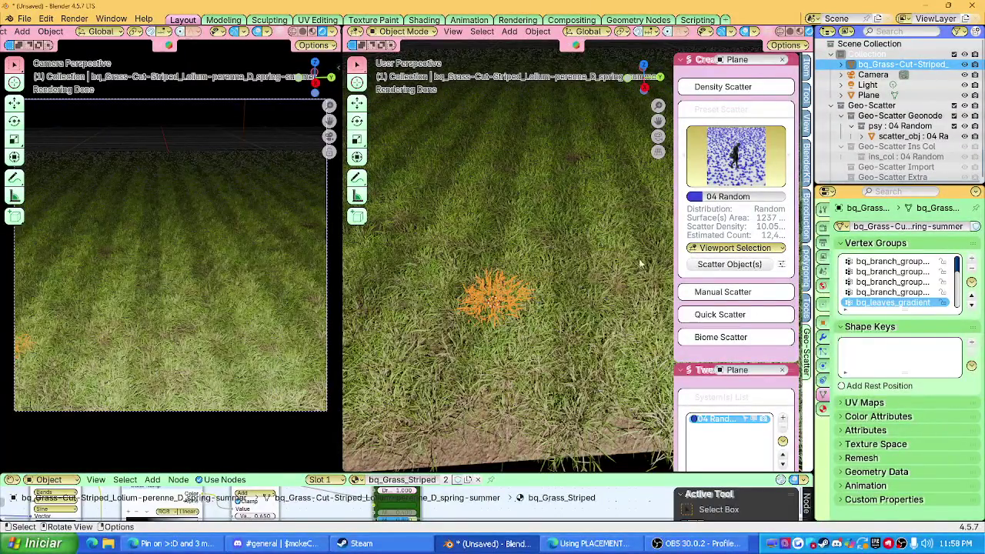
{"action": "scroll", "coordinate": [508, 262], "scroll_direction": "up", "scroll_amount": 2}
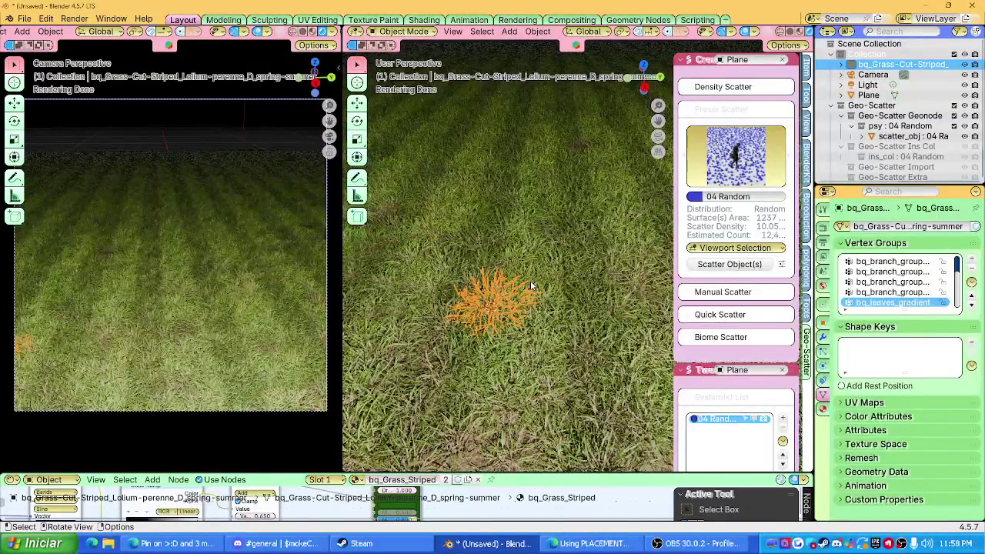
{"action": "scroll", "coordinate": [697, 381], "scroll_direction": "down", "scroll_amount": 3}
{"action": "scroll", "coordinate": [701, 354], "scroll_direction": "down", "scroll_amount": 2}
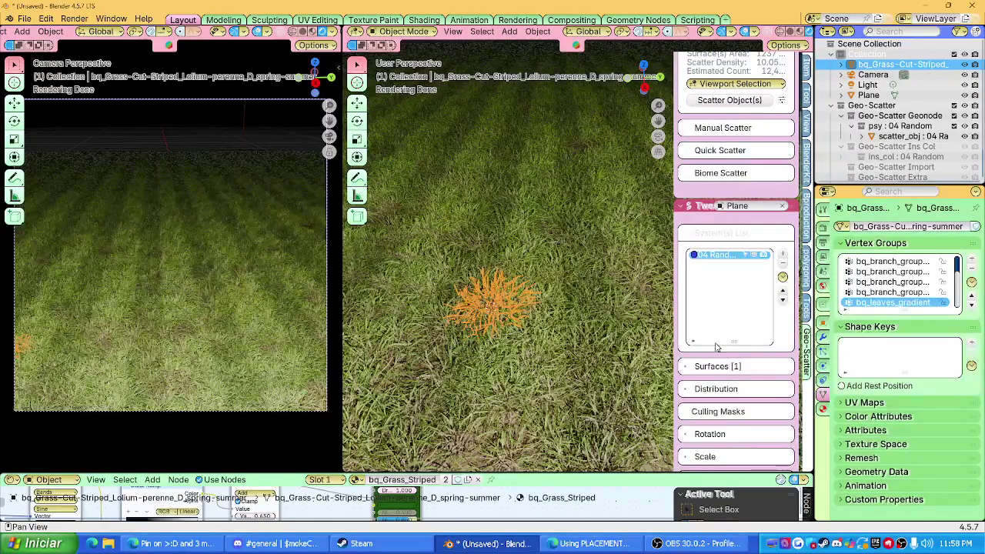
{"action": "scroll", "coordinate": [716, 347], "scroll_direction": "down", "scroll_amount": 1}
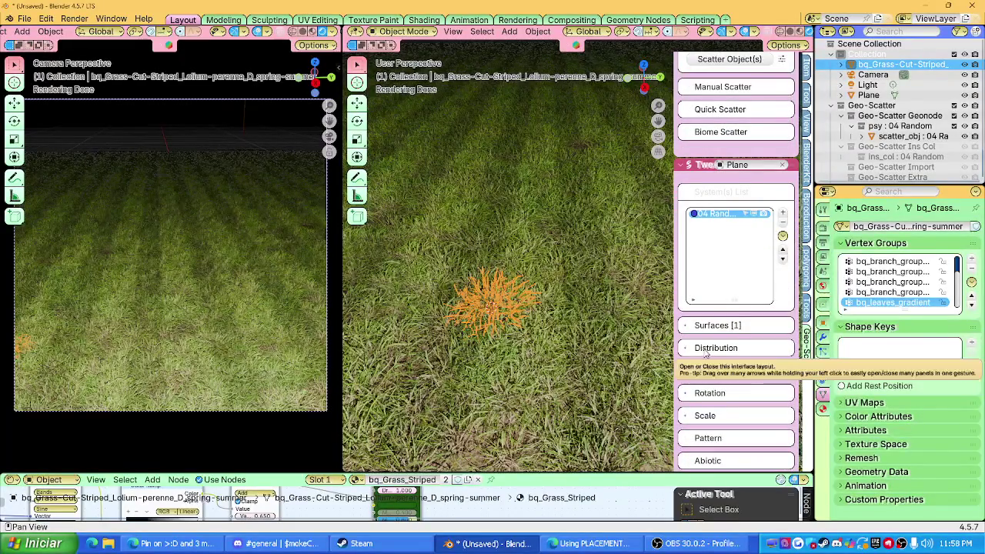
{"action": "scroll", "coordinate": [703, 351], "scroll_direction": "down", "scroll_amount": 1}
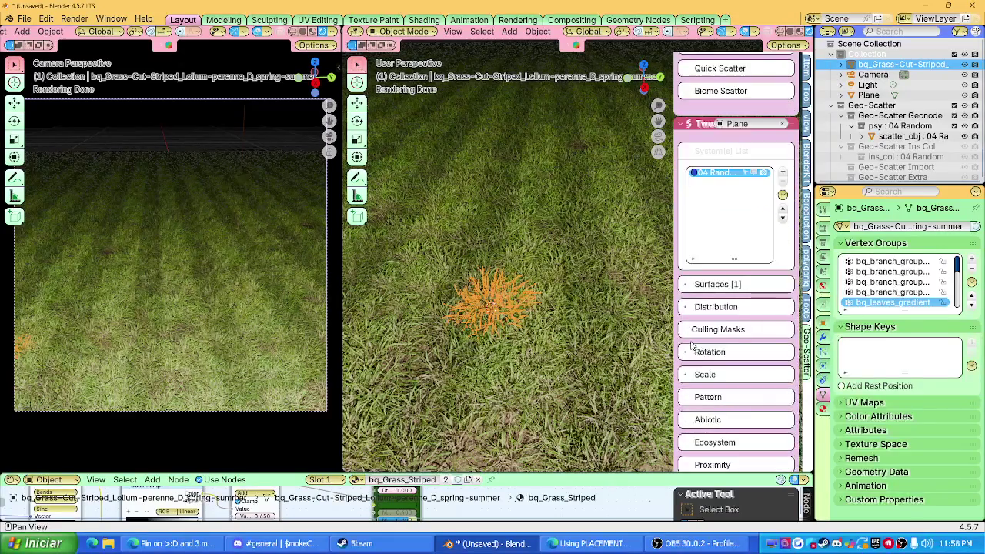
{"action": "scroll", "coordinate": [696, 348], "scroll_direction": "down", "scroll_amount": 3}
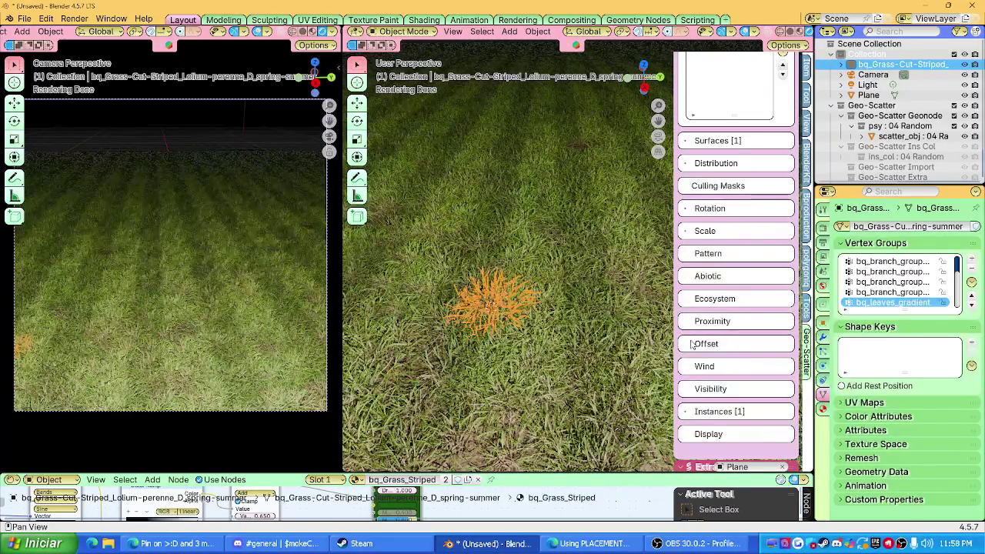
Step: Turn on Cam Optimization for the 04 Random grass scatter, toggling it off and on to compare density
{"action": "left_click", "coordinate": [690, 390]}
{"action": "left_click", "coordinate": [694, 434]}
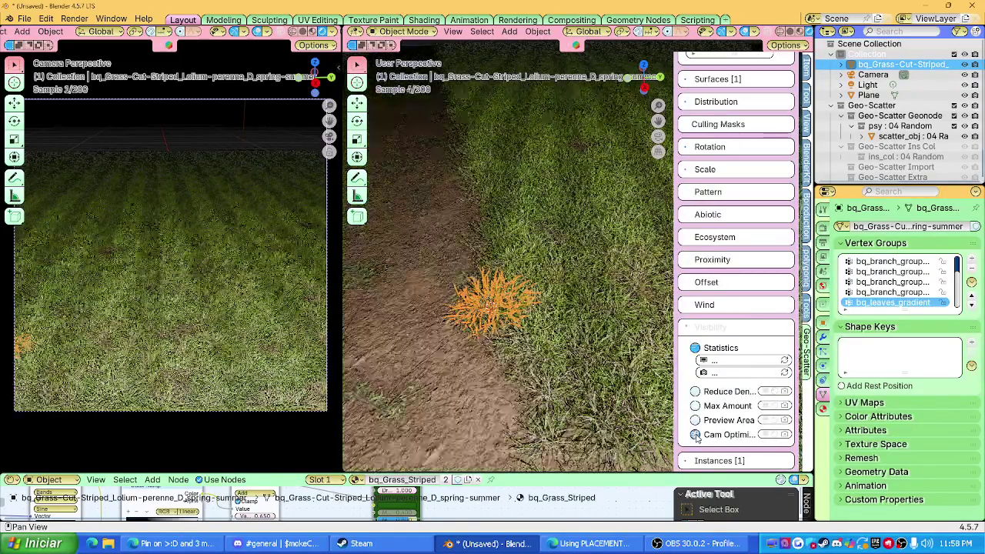
{"action": "scroll", "coordinate": [536, 316], "scroll_direction": "down", "scroll_amount": 3}
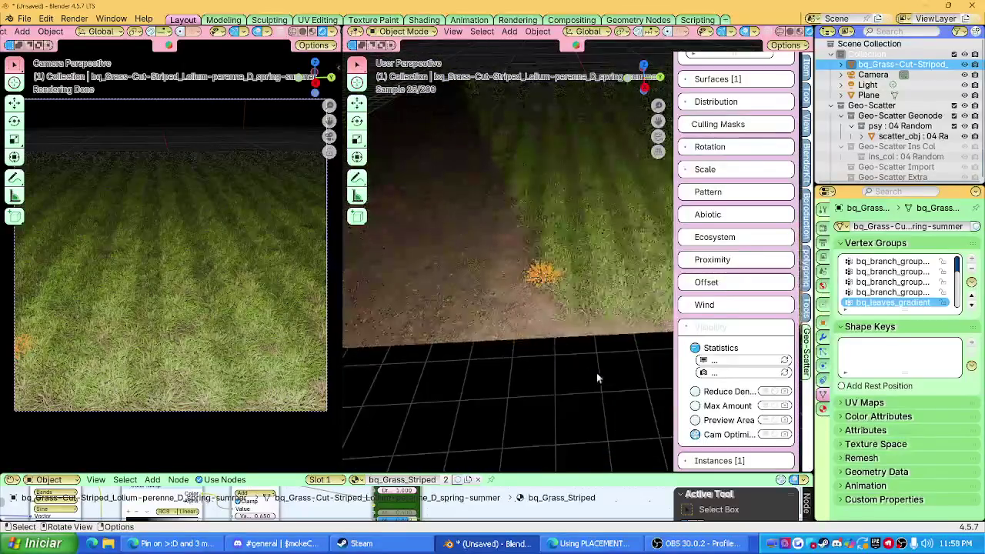
{"action": "scroll", "coordinate": [569, 285], "scroll_direction": "down", "scroll_amount": 3}
{"action": "scroll", "coordinate": [579, 275], "scroll_direction": "up", "scroll_amount": 3}
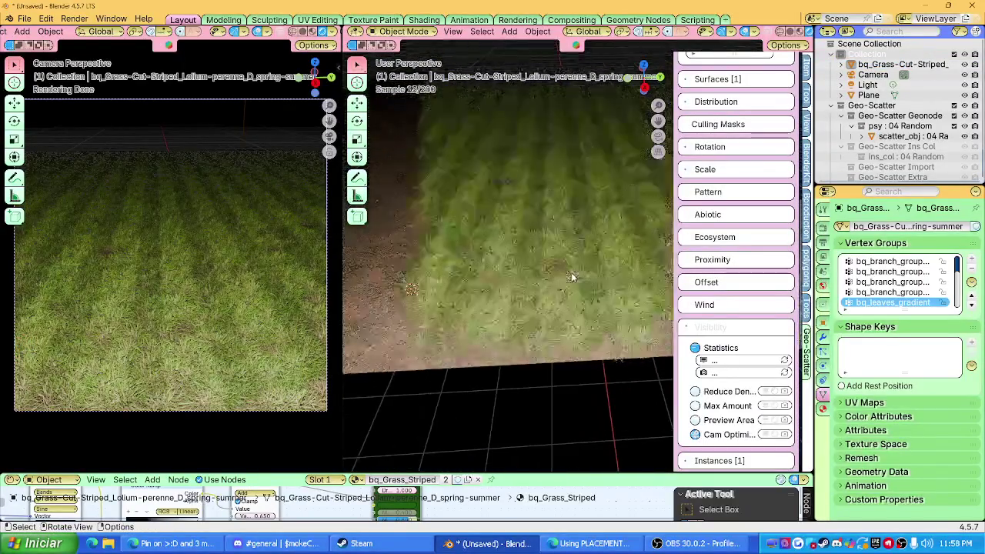
{"action": "middle_click_drag", "start_coordinate": [576, 261], "coordinate": [750, 411], "text": "shift"}
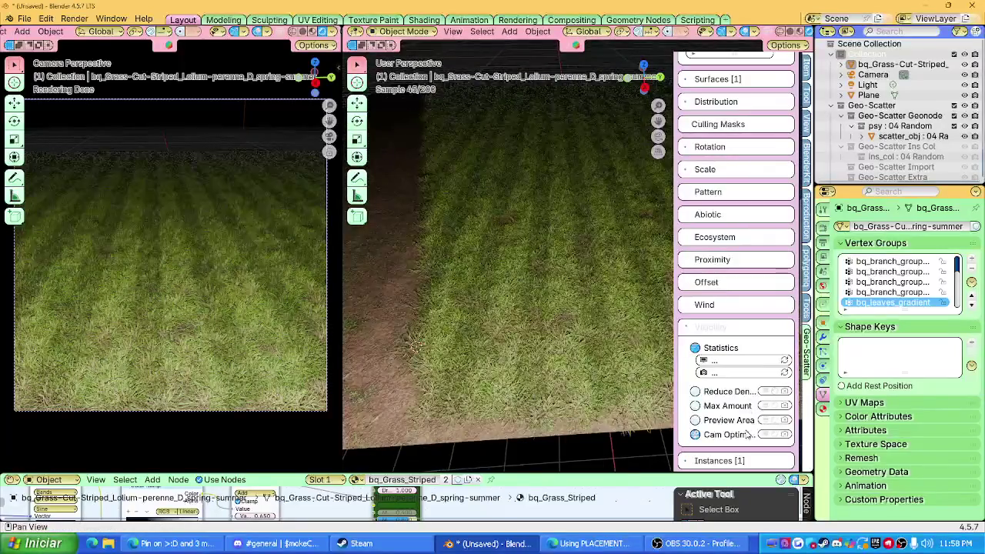
{"action": "left_click", "coordinate": [767, 437]}
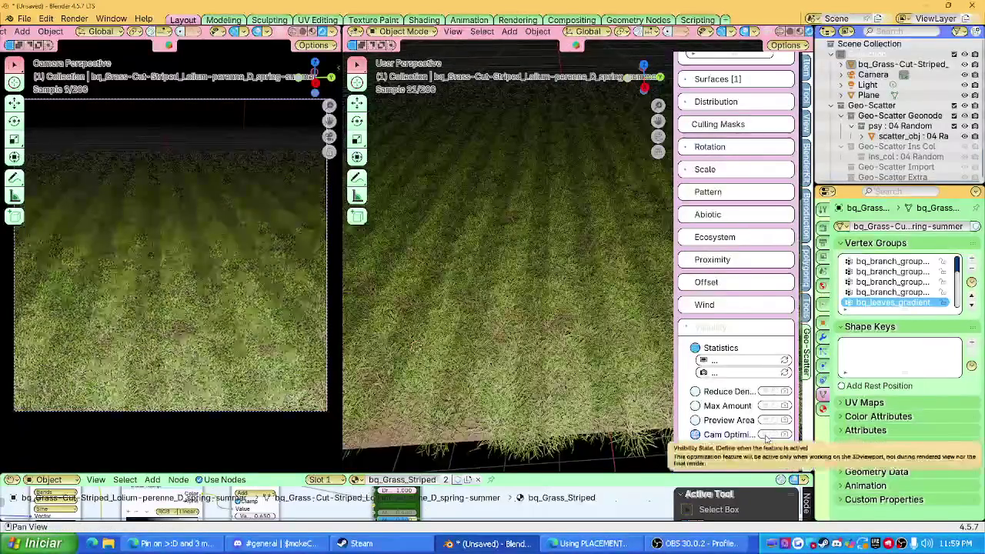
{"action": "left_click", "coordinate": [780, 437]}
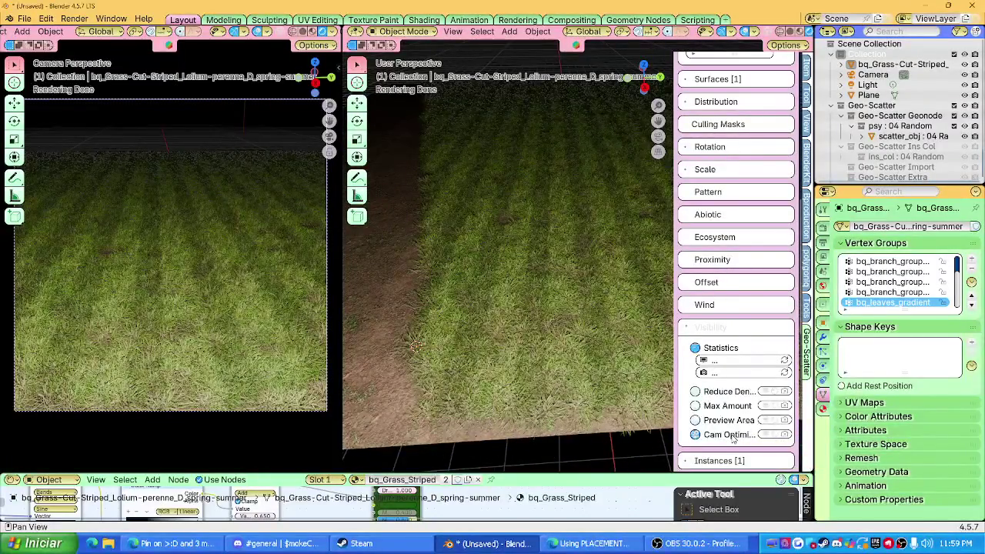
Step: Look through the Display and Instances settings, then expand the Culling Masks options
{"action": "scroll", "coordinate": [727, 435], "scroll_direction": "down", "scroll_amount": 3}
{"action": "left_click", "coordinate": [711, 397]}
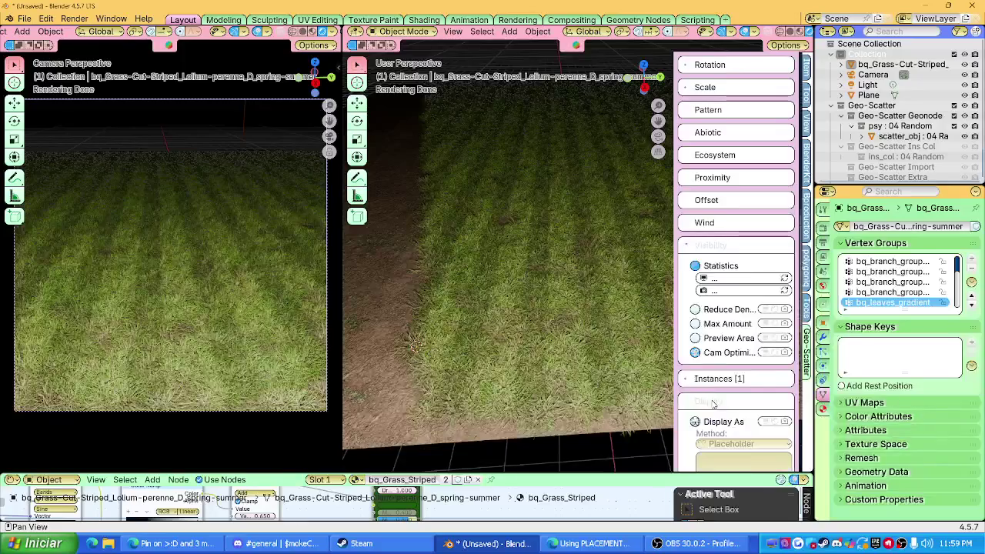
{"action": "scroll", "coordinate": [731, 374], "scroll_direction": "down", "scroll_amount": 3}
{"action": "left_click", "coordinate": [717, 298]}
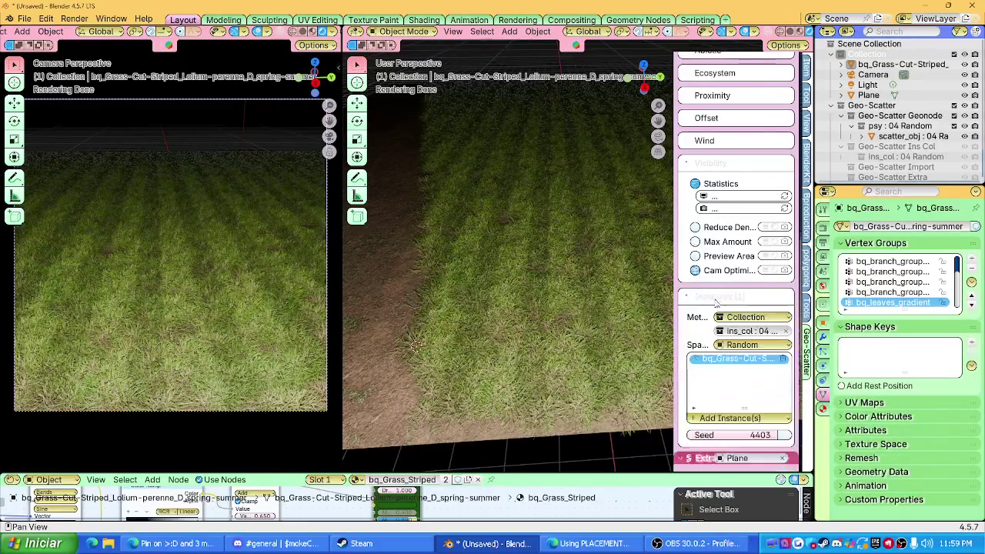
{"action": "left_click", "coordinate": [713, 300]}
{"action": "scroll", "coordinate": [711, 348], "scroll_direction": "up", "scroll_amount": 3}
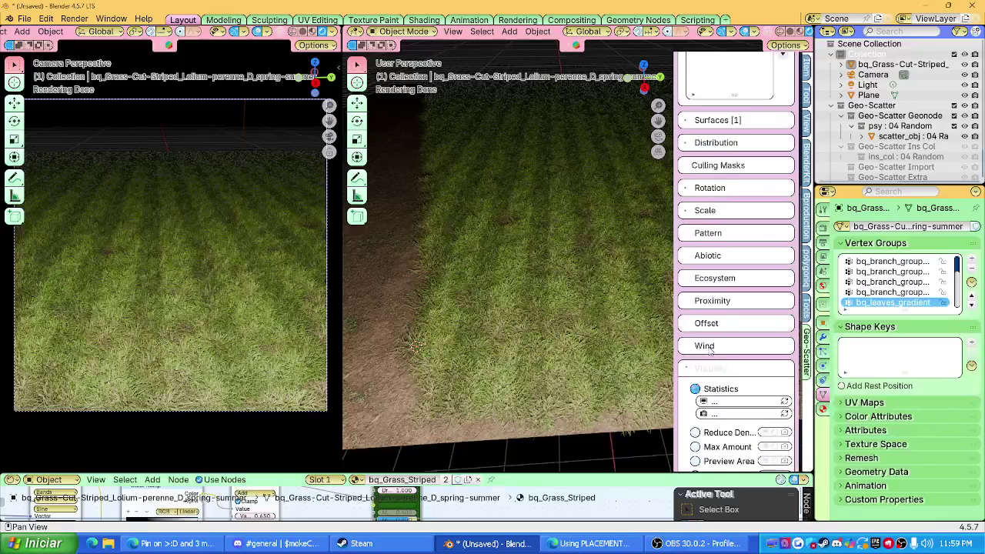
{"action": "left_click", "coordinate": [711, 168]}
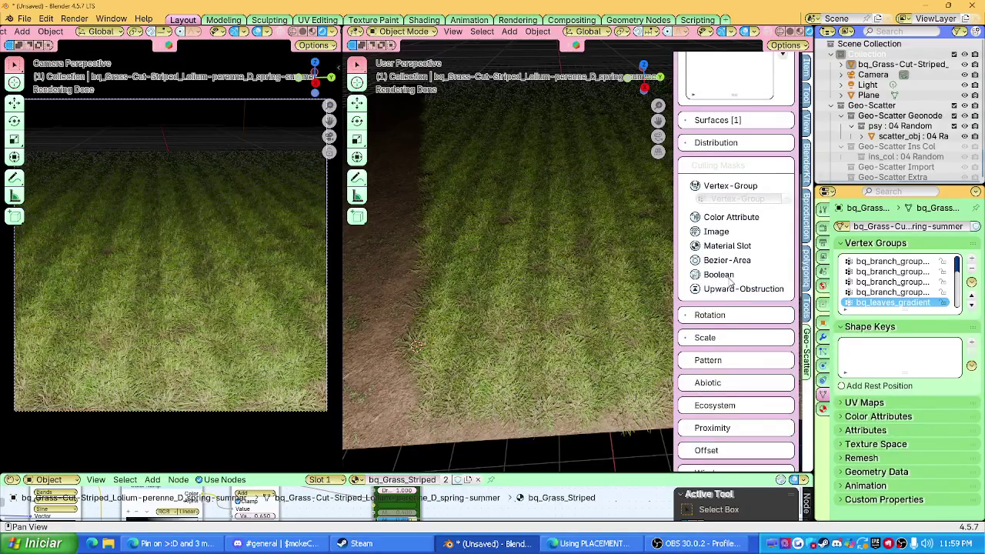
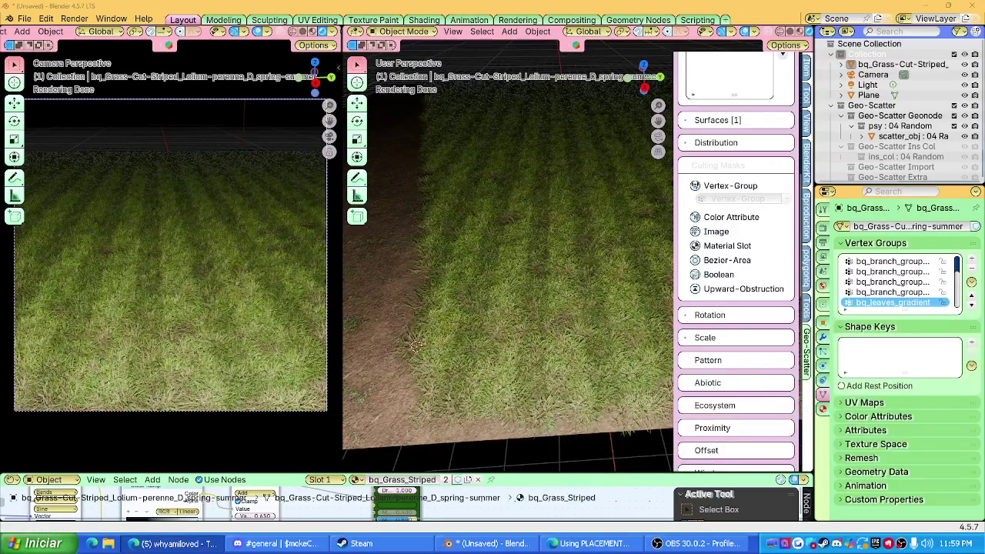
Step: Try Clump, then Per Vertex, as the grass scatter's distribution method
{"action": "mouse_move", "coordinate": [456, 387]}
{"action": "middle_mouse_down"}
{"action": "mouse_move", "coordinate": [436, 396]}
{"action": "mouse_move", "coordinate": [598, 334]}
{"action": "mouse_move", "coordinate": [547, 365]}
{"action": "middle_mouse_up"}
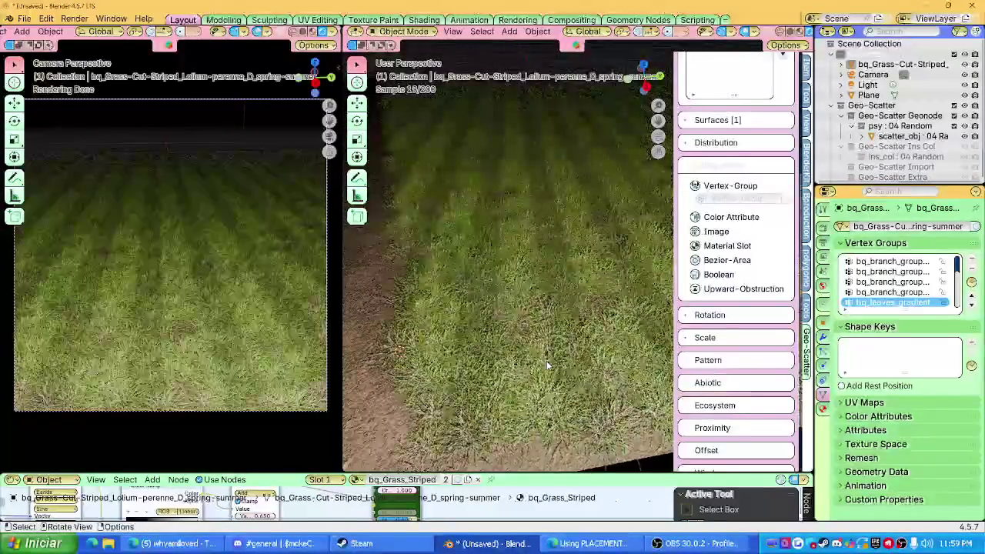
{"action": "scroll", "coordinate": [745, 332], "scroll_direction": "up", "scroll_amount": 3}
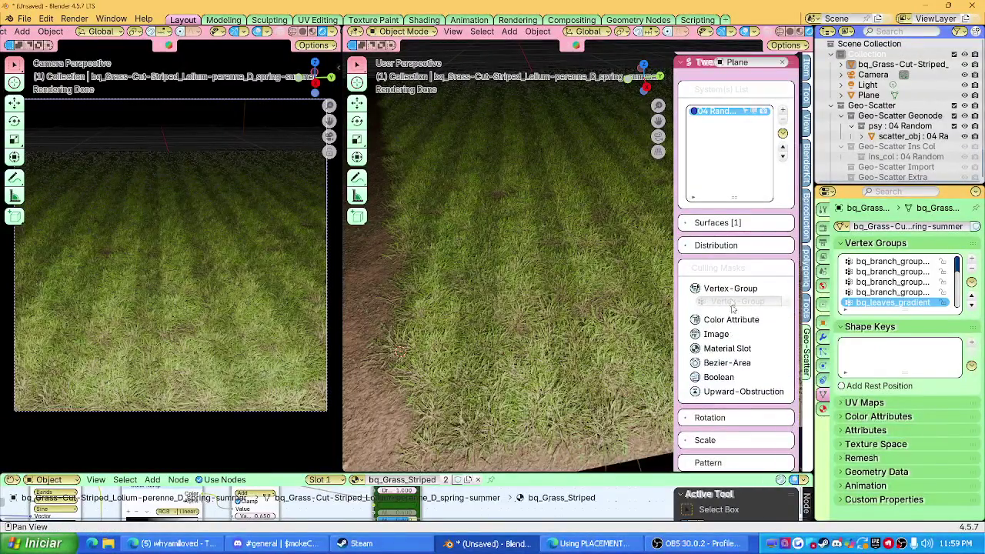
{"action": "left_click", "coordinate": [714, 247]}
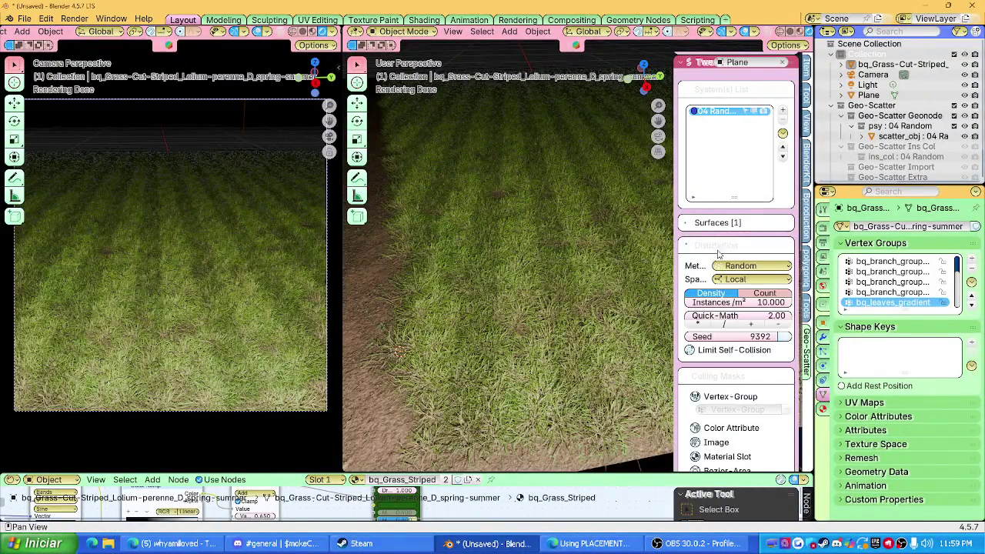
{"action": "left_click", "coordinate": [754, 267]}
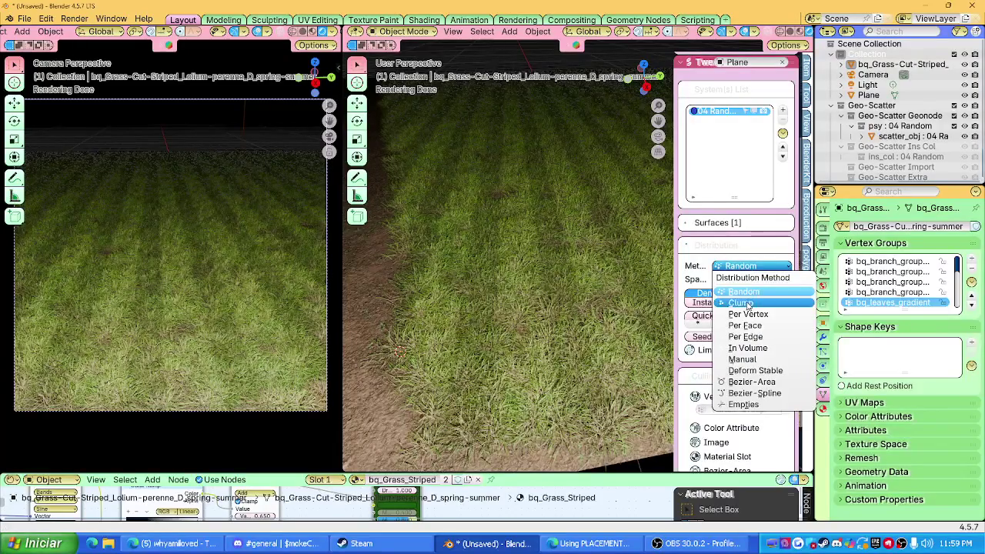
{"action": "left_click", "coordinate": [749, 301]}
{"action": "left_click", "coordinate": [746, 267]}
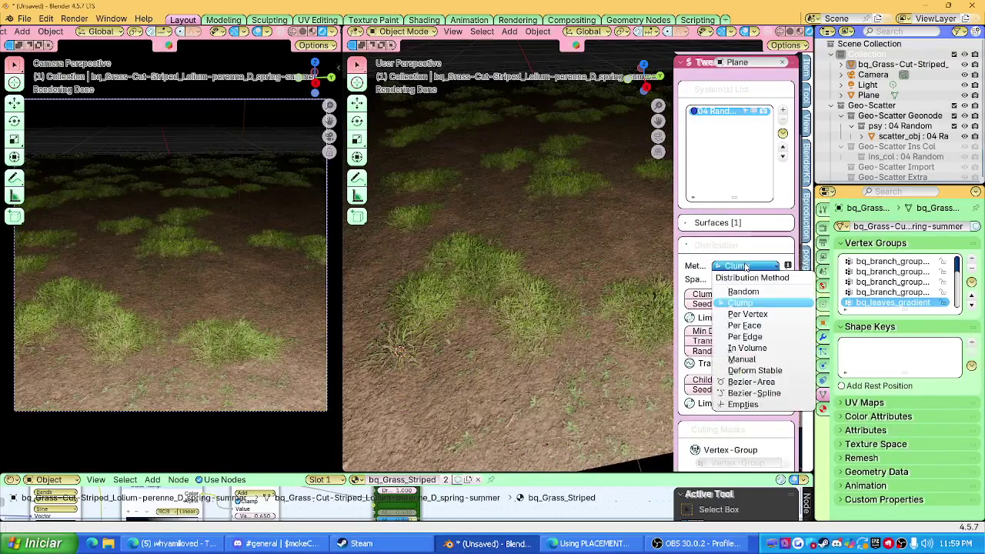
{"action": "left_click", "coordinate": [747, 314]}
Step: Try Per Face and Per Edge, then set Manual distribution and enter manual placement
{"action": "left_click", "coordinate": [749, 267]}
{"action": "left_click", "coordinate": [758, 325]}
{"action": "left_click", "coordinate": [745, 266]}
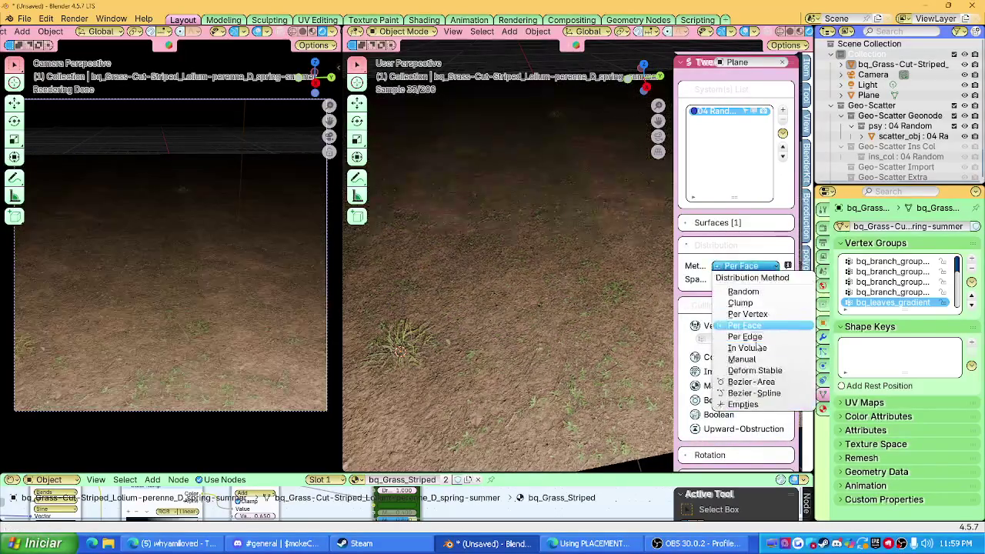
{"action": "left_click", "coordinate": [745, 336]}
{"action": "left_click", "coordinate": [745, 266]}
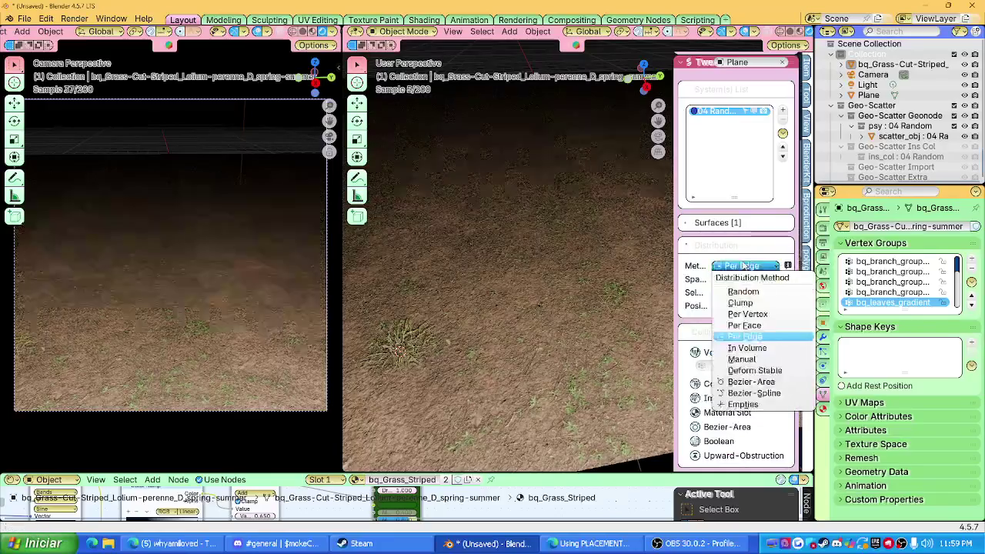
{"action": "left_click", "coordinate": [768, 359]}
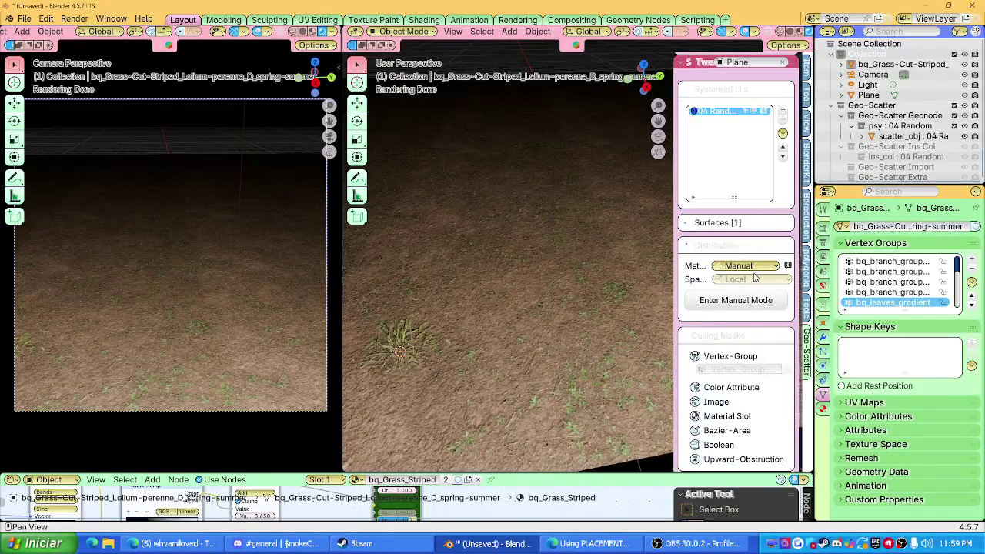
{"action": "left_click", "coordinate": [744, 307]}
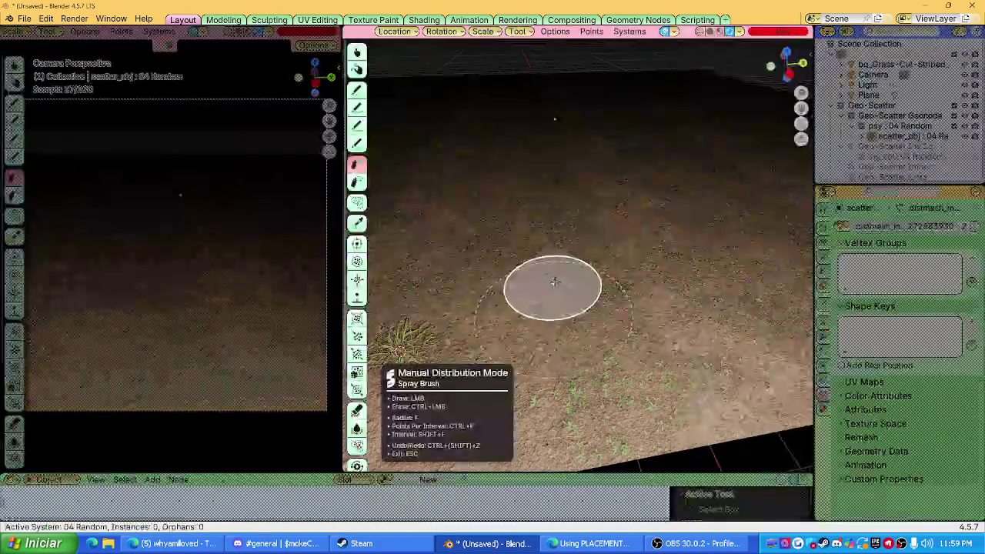
Step: Spray a C-shaped grass patch with the manual brush, undo it, and exit manual mode
{"action": "left_click_drag", "start_coordinate": [589, 246], "coordinate": [660, 306]}
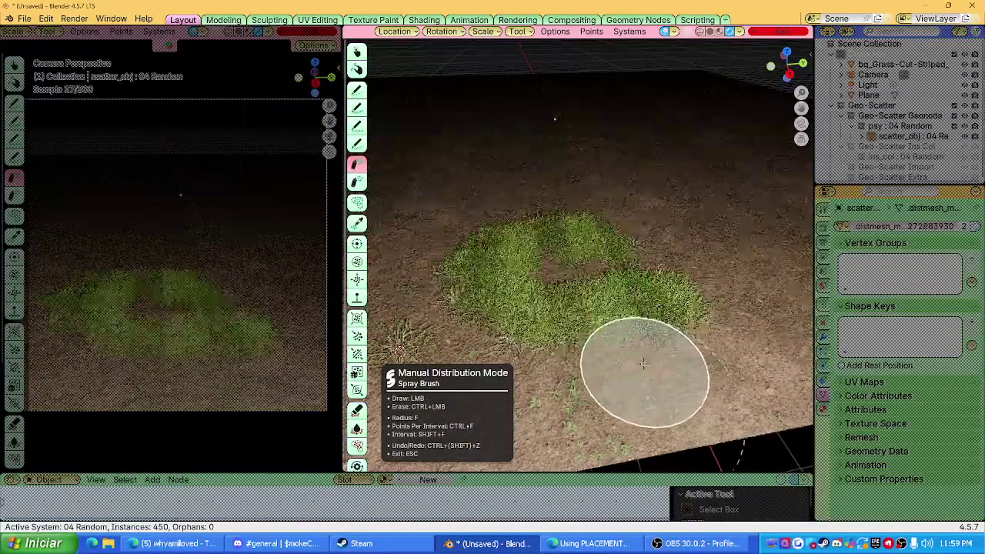
{"action": "key", "text": "ctrl+z"}
{"action": "key", "text": "ctrl+z"}
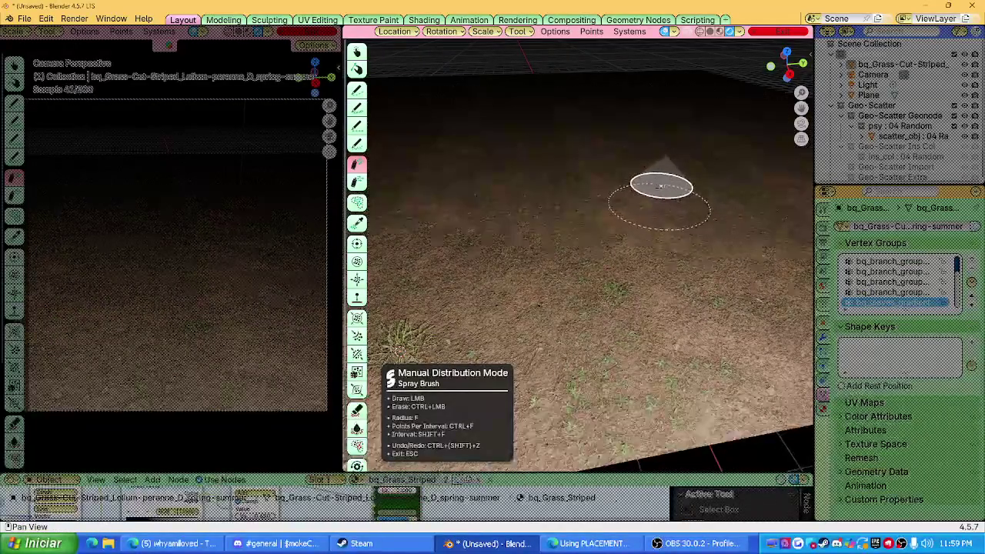
{"action": "key", "text": "Escape"}
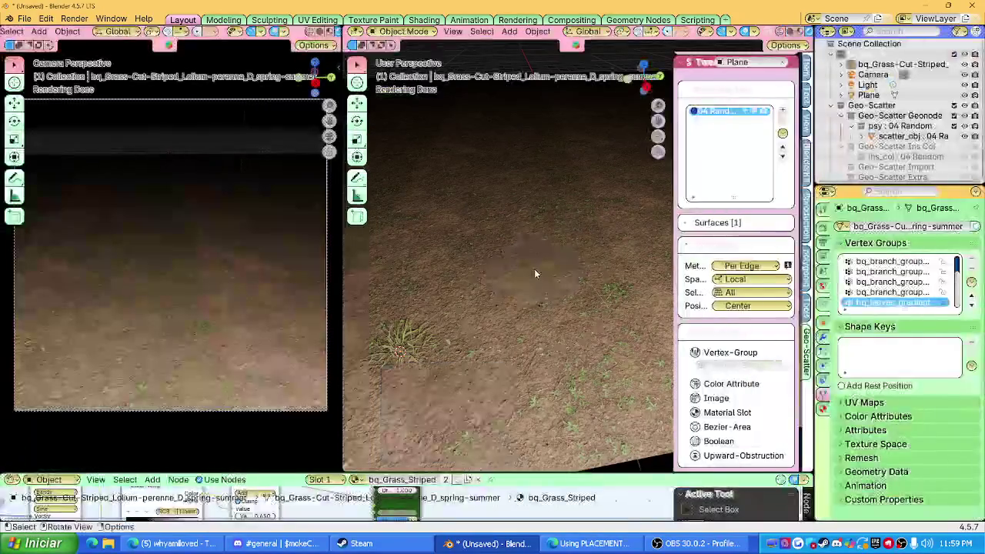
Step: Try Bezier-Area distribution, then switch the grass back to Random
{"action": "left_click", "coordinate": [743, 266]}
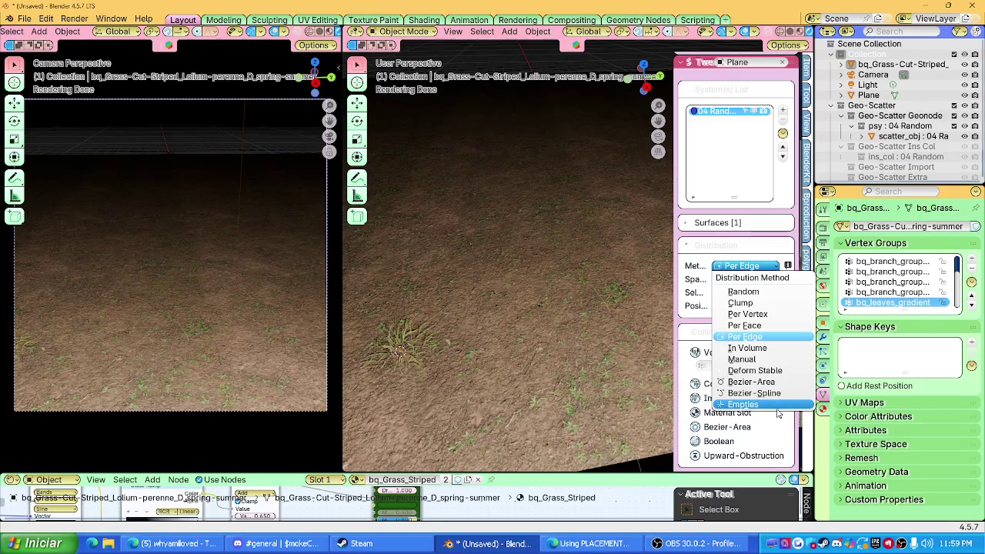
{"action": "left_click", "coordinate": [754, 381]}
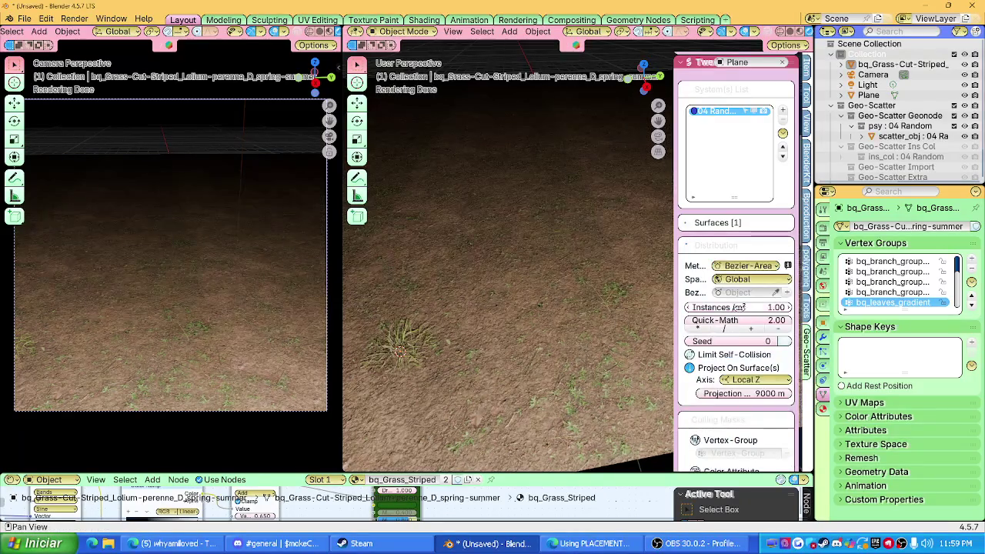
{"action": "left_click", "coordinate": [747, 266]}
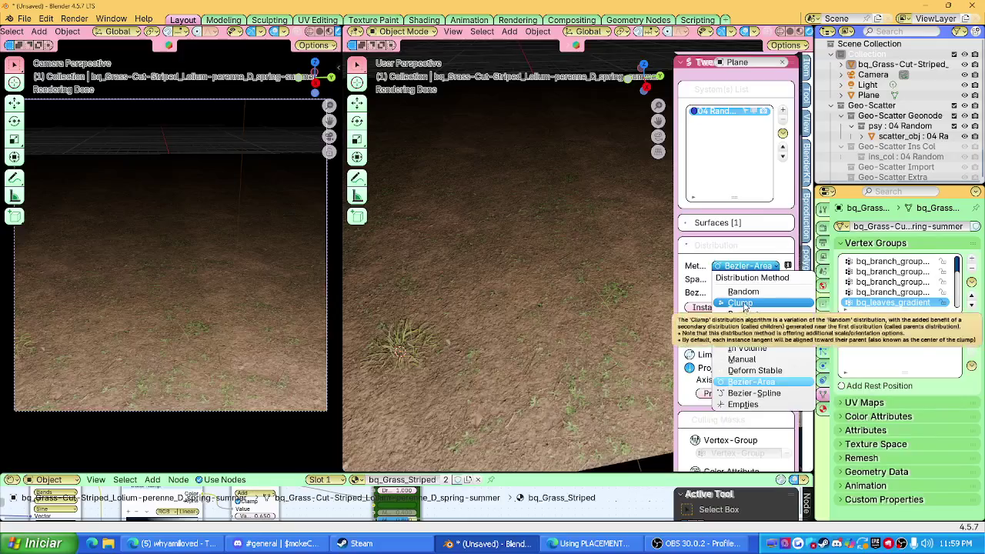
{"action": "left_click", "coordinate": [725, 291]}
Step: Collapse Culling Masks, set grass density to 4.870 instances/m², and select the camera
{"action": "scroll", "coordinate": [723, 286], "scroll_direction": "up", "scroll_amount": 3}
{"action": "scroll", "coordinate": [723, 288], "scroll_direction": "up", "scroll_amount": 3}
{"action": "scroll", "coordinate": [724, 289], "scroll_direction": "down", "scroll_amount": 5}
{"action": "scroll", "coordinate": [725, 293], "scroll_direction": "down", "scroll_amount": 5}
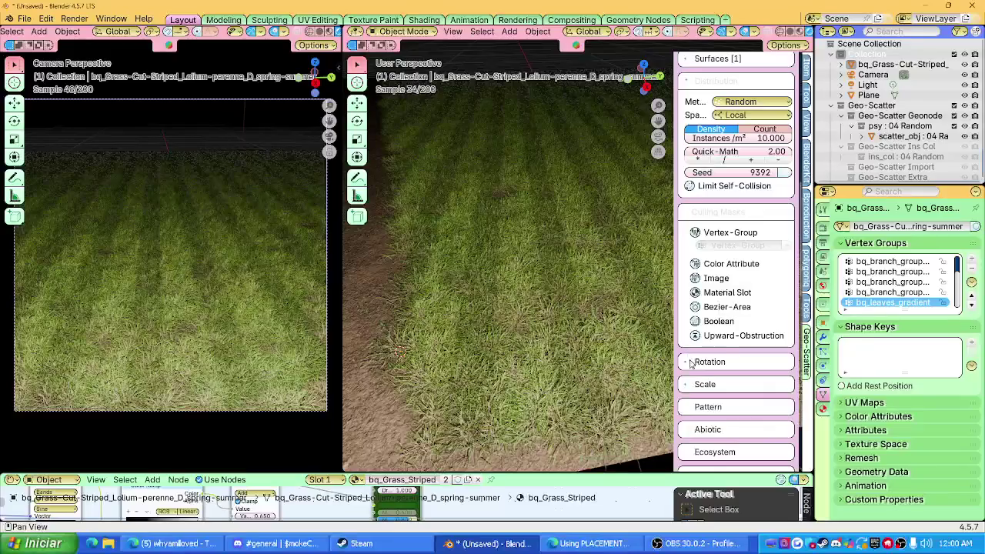
{"action": "scroll", "coordinate": [723, 284], "scroll_direction": "down", "scroll_amount": 3}
{"action": "scroll", "coordinate": [693, 200], "scroll_direction": "up", "scroll_amount": 2}
{"action": "left_click", "coordinate": [691, 196]}
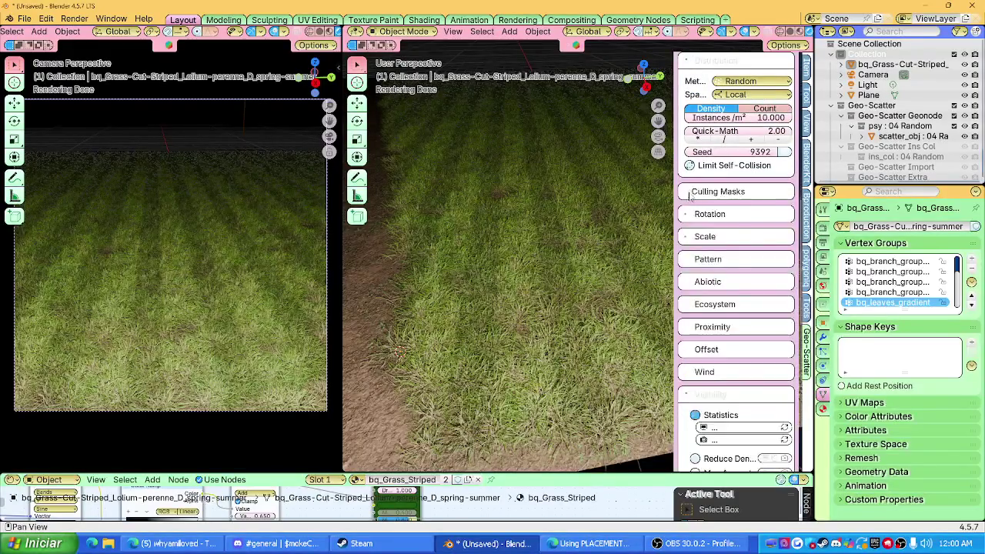
{"action": "left_click_drag", "start_coordinate": [752, 179], "coordinate": [724, 179]}
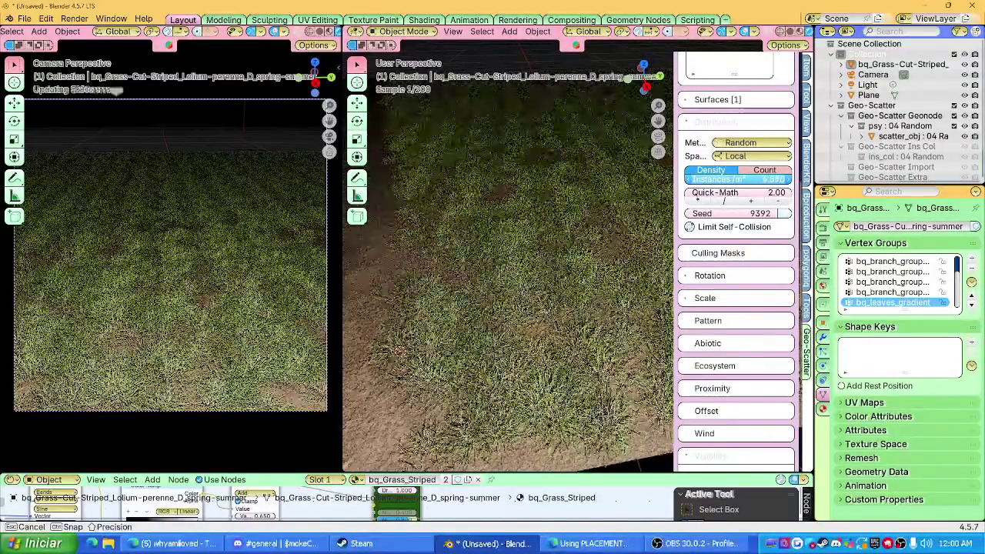
{"action": "left_click_drag", "start_coordinate": [723, 180], "coordinate": [762, 179]}
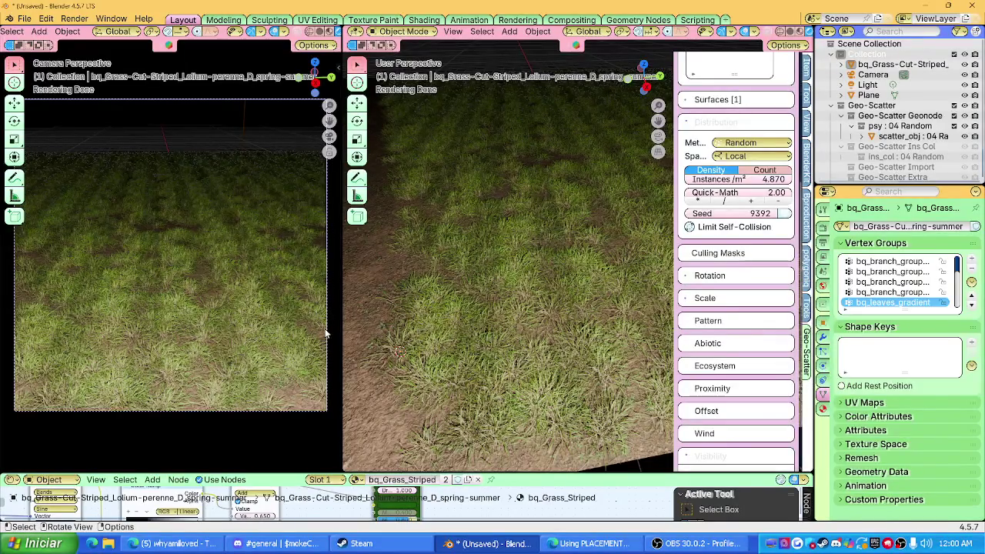
{"action": "left_click", "coordinate": [653, 352]}
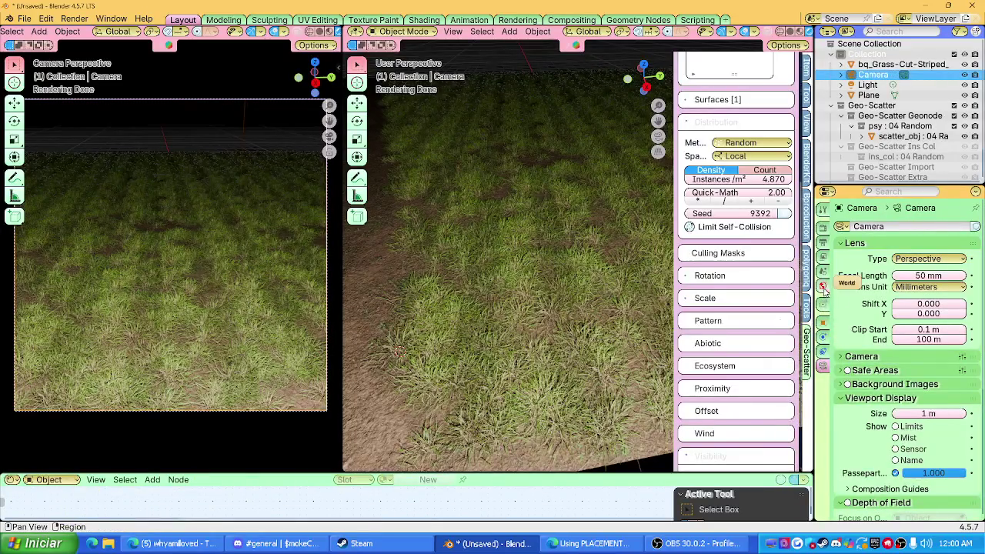
{"action": "left_click", "coordinate": [823, 287]}
{"action": "left_click", "coordinate": [823, 271]}
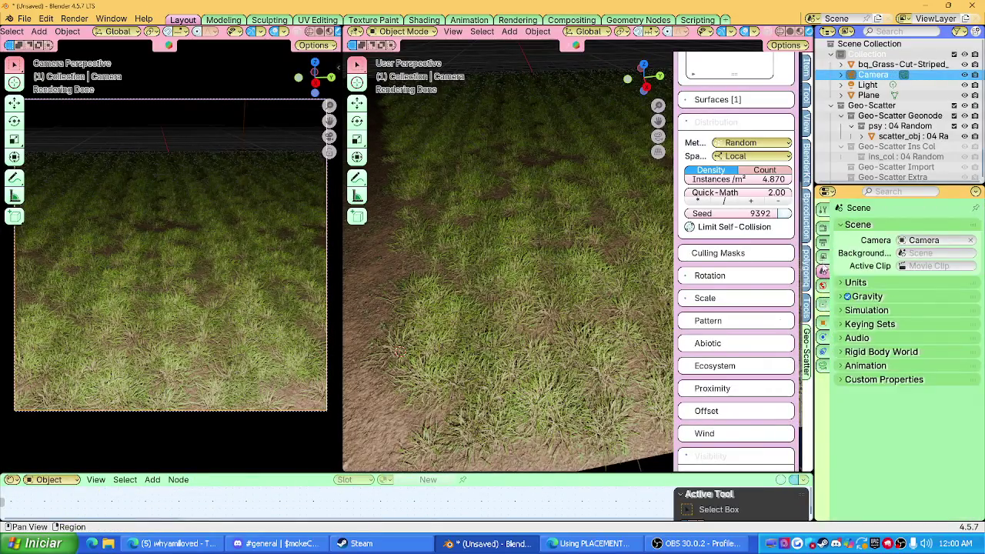
{"action": "left_click", "coordinate": [823, 255]}
{"action": "left_click", "coordinate": [822, 286]}
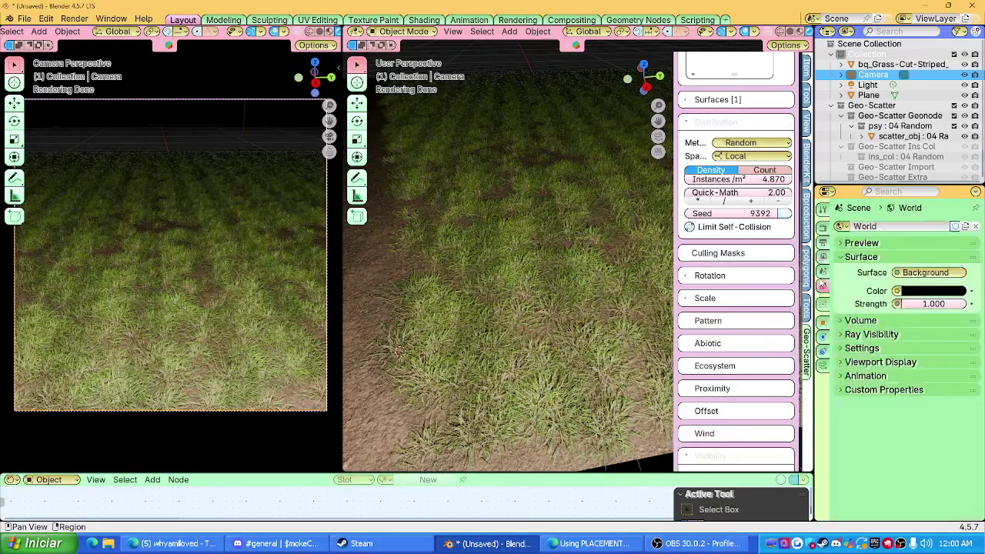
{"action": "left_click", "coordinate": [823, 228]}
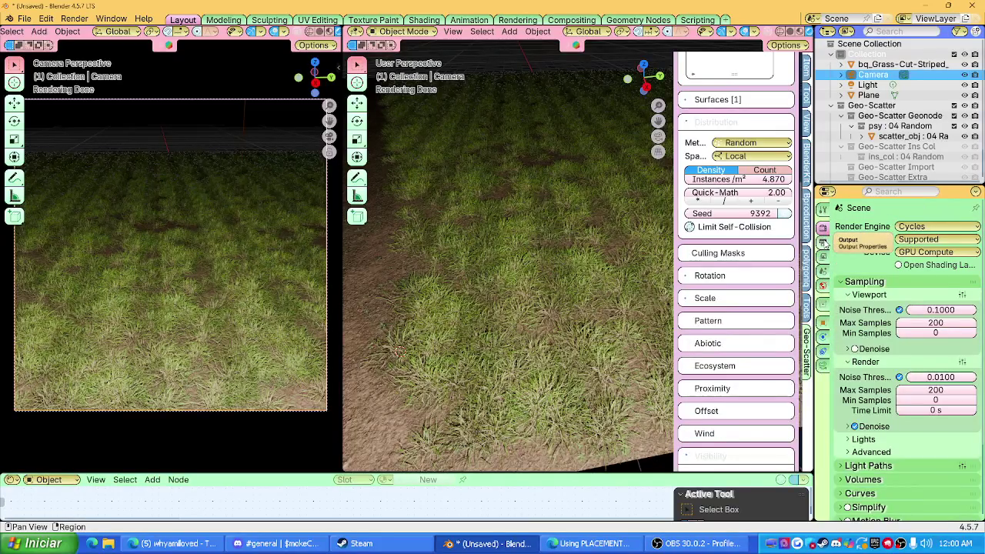
{"action": "left_click", "coordinate": [822, 242]}
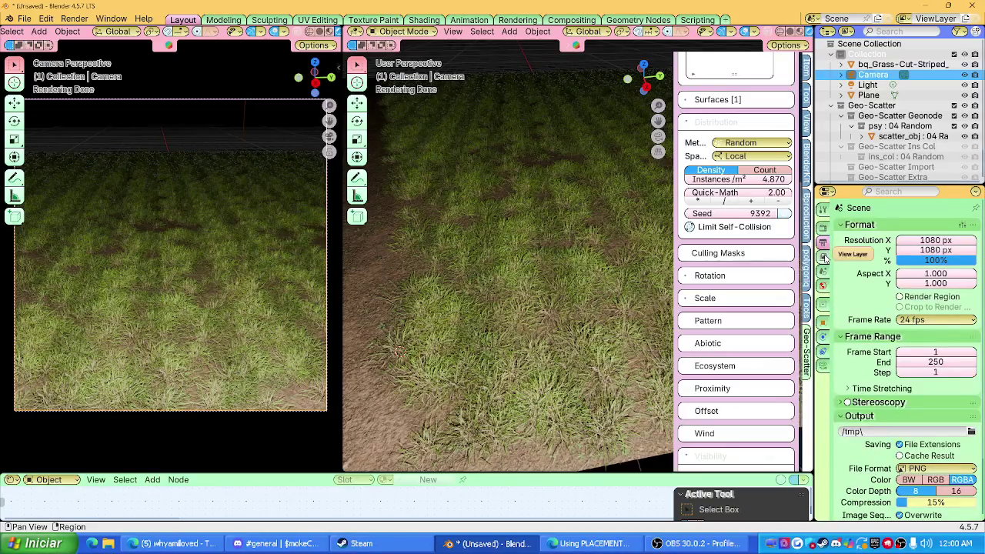
{"action": "left_click", "coordinate": [823, 351]}
{"action": "scroll", "coordinate": [906, 344], "scroll_direction": "down", "scroll_amount": 3}
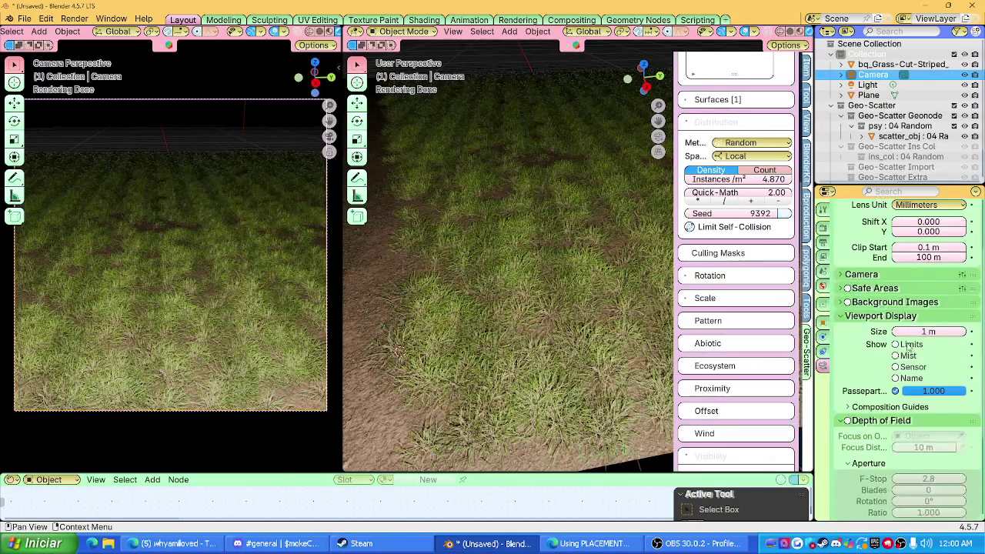
{"action": "scroll", "coordinate": [843, 322], "scroll_direction": "down", "scroll_amount": 3}
{"action": "left_click", "coordinate": [847, 318]}
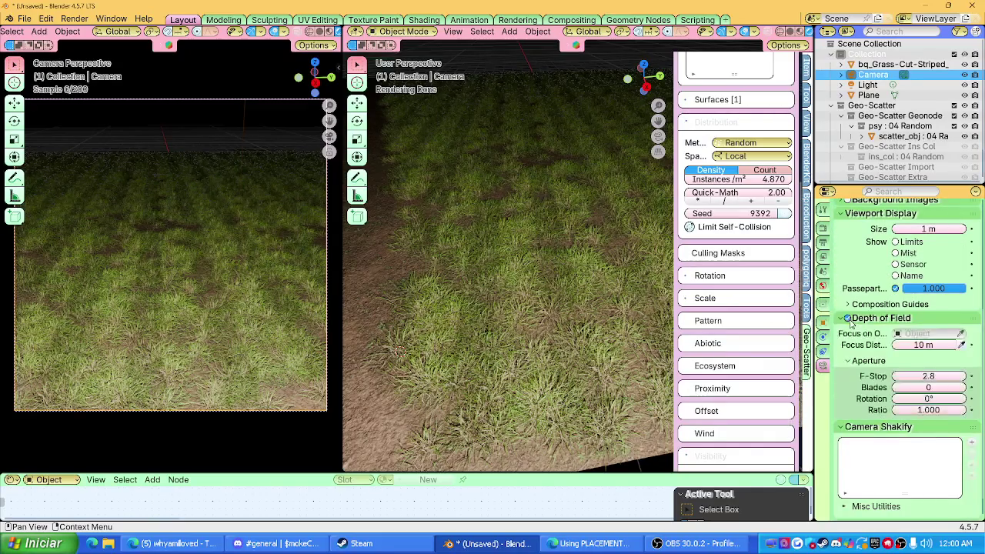
{"action": "left_click_drag", "start_coordinate": [924, 344], "coordinate": [950, 344]}
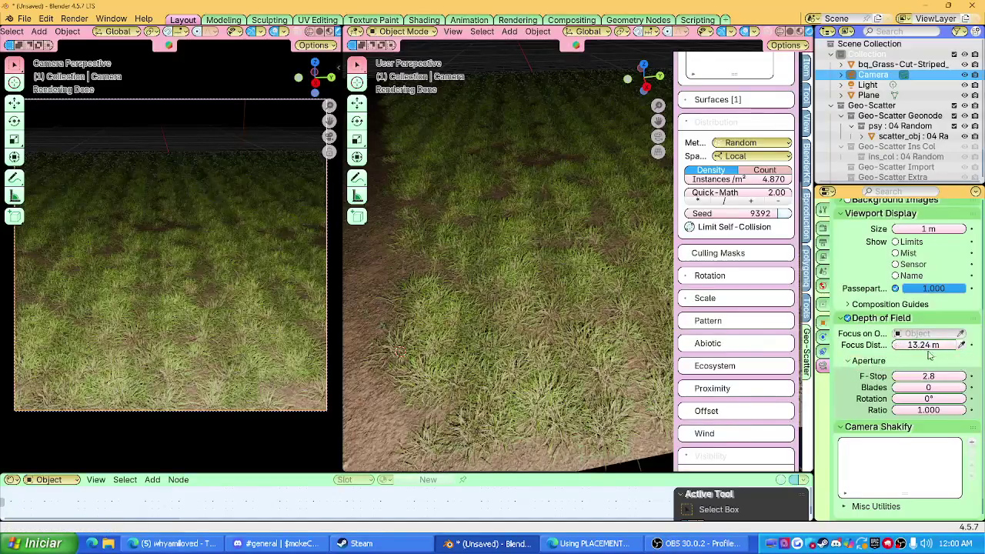
{"action": "mouse_move", "coordinate": [953, 346]}
{"action": "left_mouse_down"}
{"action": "mouse_move", "coordinate": [923, 345]}
{"action": "mouse_move", "coordinate": [954, 345]}
{"action": "mouse_move", "coordinate": [933, 345]}
{"action": "left_mouse_up"}
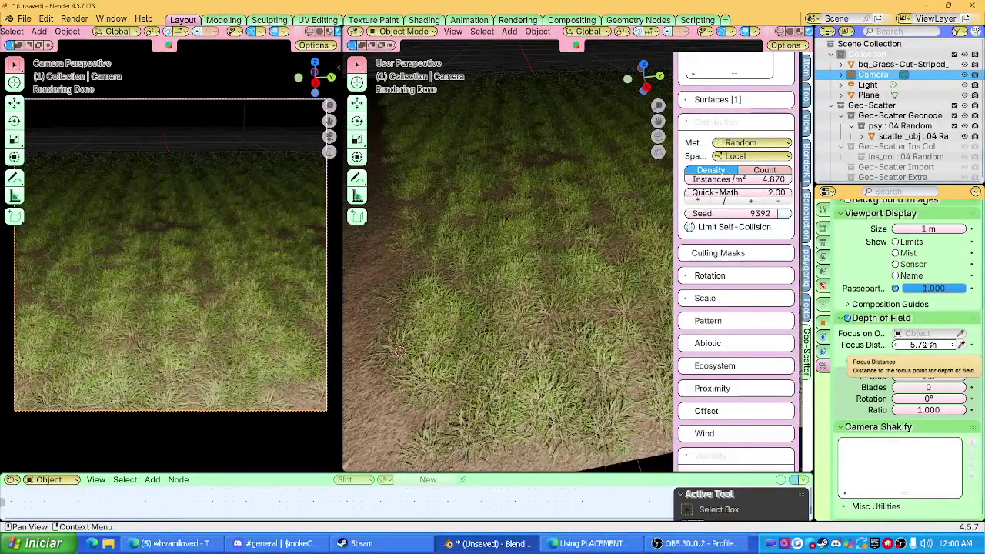
{"action": "scroll", "coordinate": [298, 317], "scroll_direction": "up", "scroll_amount": 3}
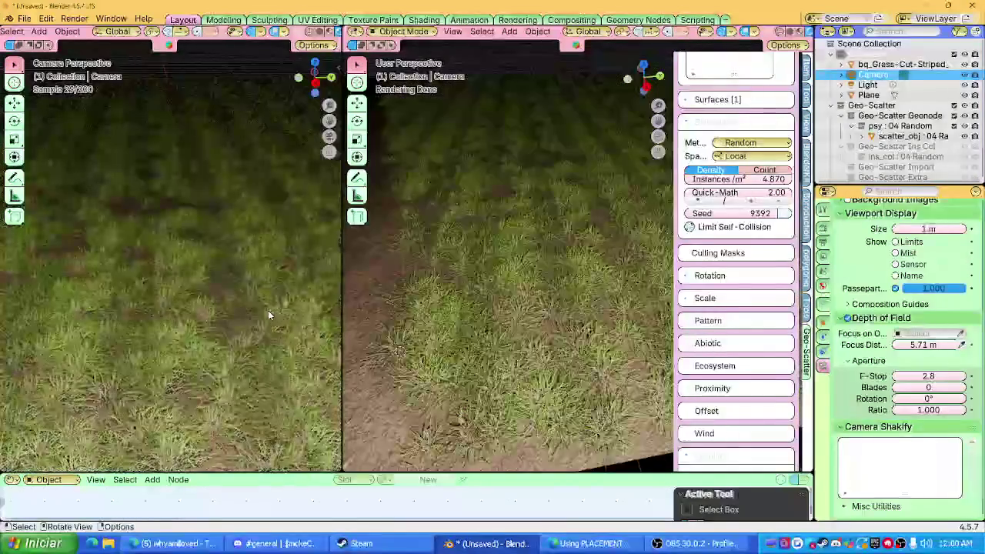
{"action": "scroll", "coordinate": [267, 308], "scroll_direction": "down", "scroll_amount": 3}
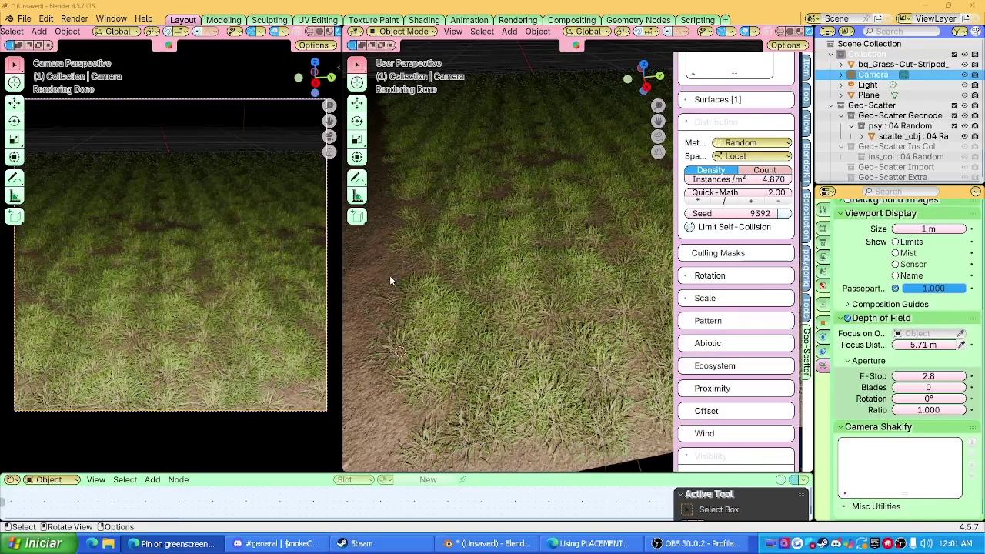
{"action": "left_click", "coordinate": [528, 291]}
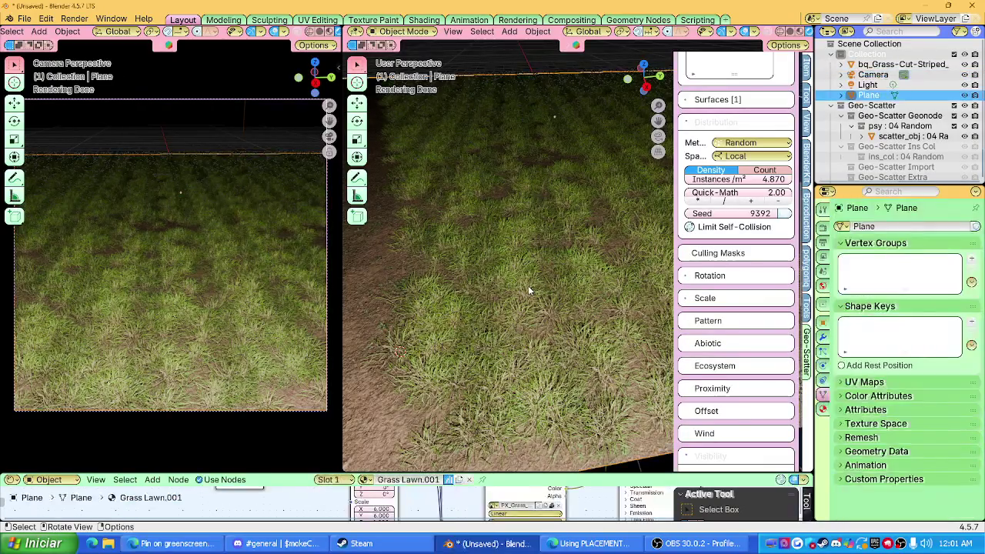
Step: Disable Align Normal and Align Tangent for the grass and add 5.8° random tilt
{"action": "mouse_move", "coordinate": [522, 284]}
{"action": "middle_mouse_down"}
{"action": "mouse_move", "coordinate": [512, 261]}
{"action": "mouse_move", "coordinate": [500, 305]}
{"action": "middle_mouse_up"}
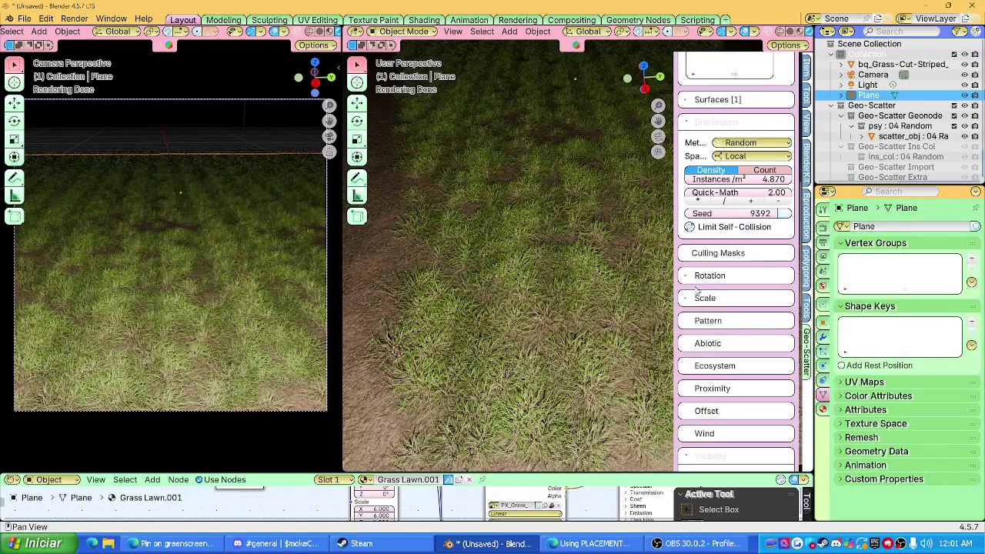
{"action": "scroll", "coordinate": [685, 289], "scroll_direction": "down", "scroll_amount": 3}
{"action": "scroll", "coordinate": [724, 283], "scroll_direction": "up", "scroll_amount": 3}
{"action": "scroll", "coordinate": [723, 284], "scroll_direction": "up", "scroll_amount": 5}
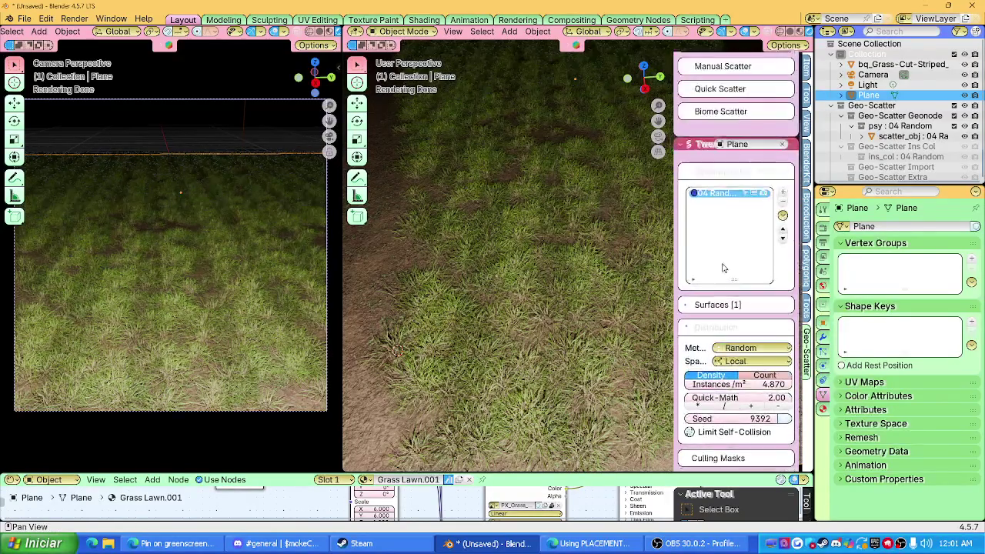
{"action": "scroll", "coordinate": [723, 283], "scroll_direction": "down", "scroll_amount": 8}
{"action": "left_click", "coordinate": [708, 214]}
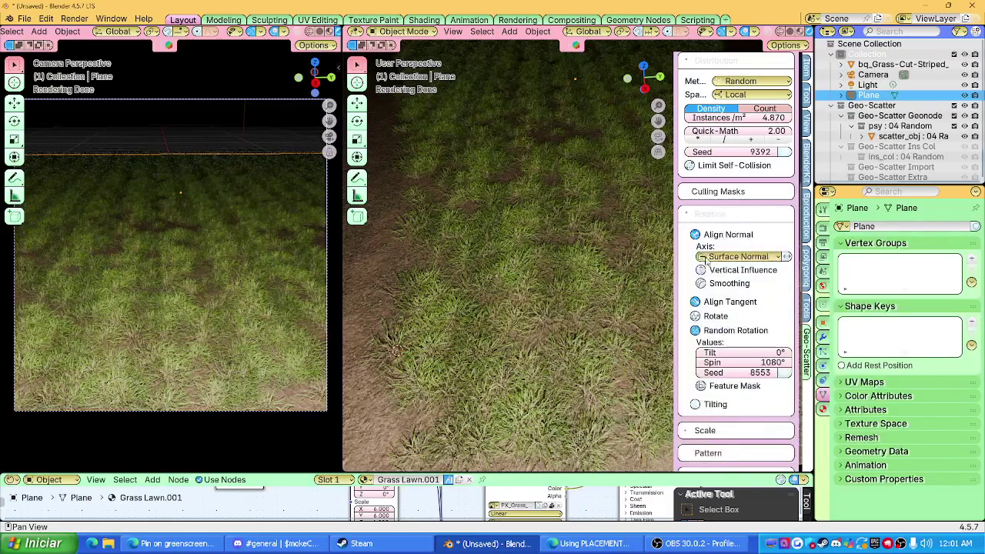
{"action": "left_click", "coordinate": [694, 235]}
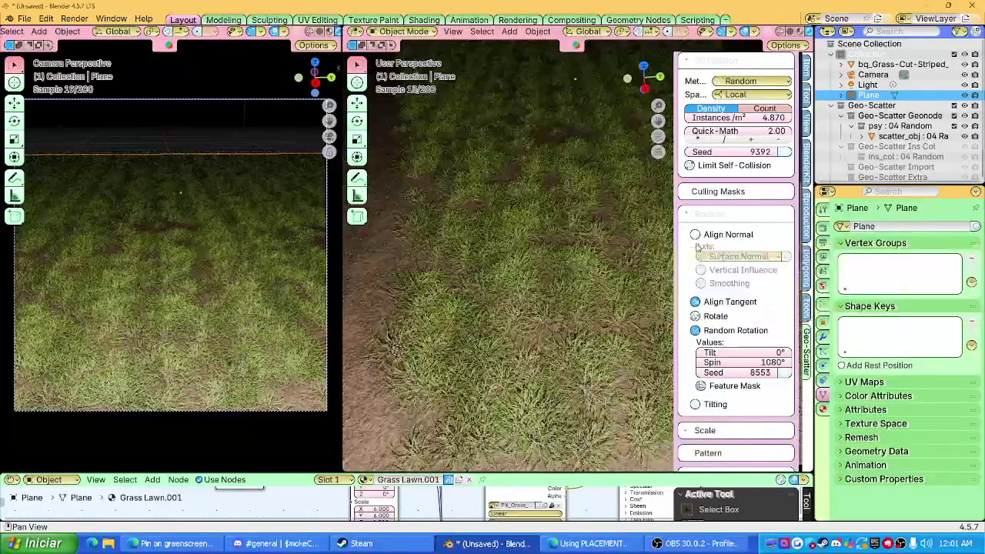
{"action": "left_click", "coordinate": [694, 303]}
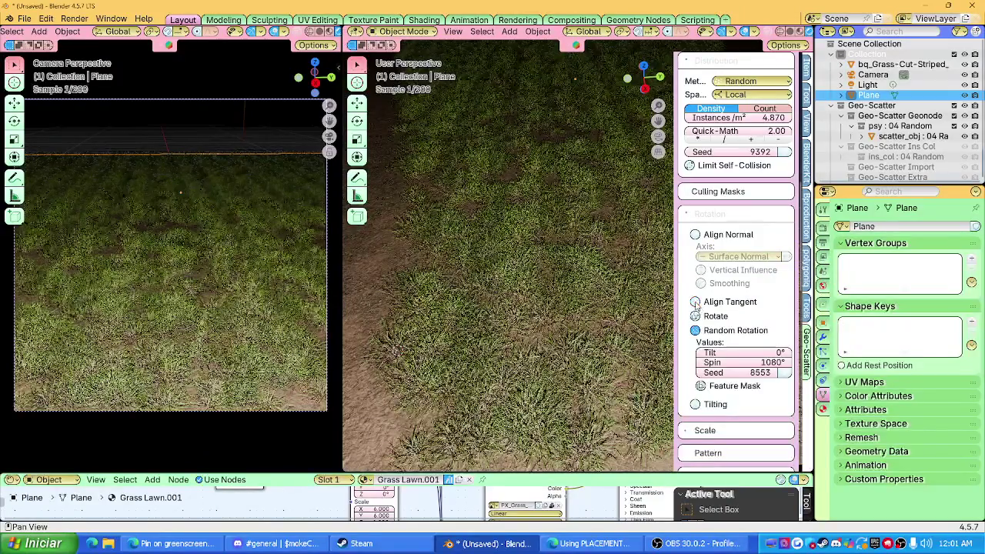
{"action": "mouse_move", "coordinate": [732, 352]}
{"action": "left_mouse_down"}
{"action": "mouse_move", "coordinate": [745, 353]}
{"action": "mouse_move", "coordinate": [739, 358]}
{"action": "left_mouse_up"}
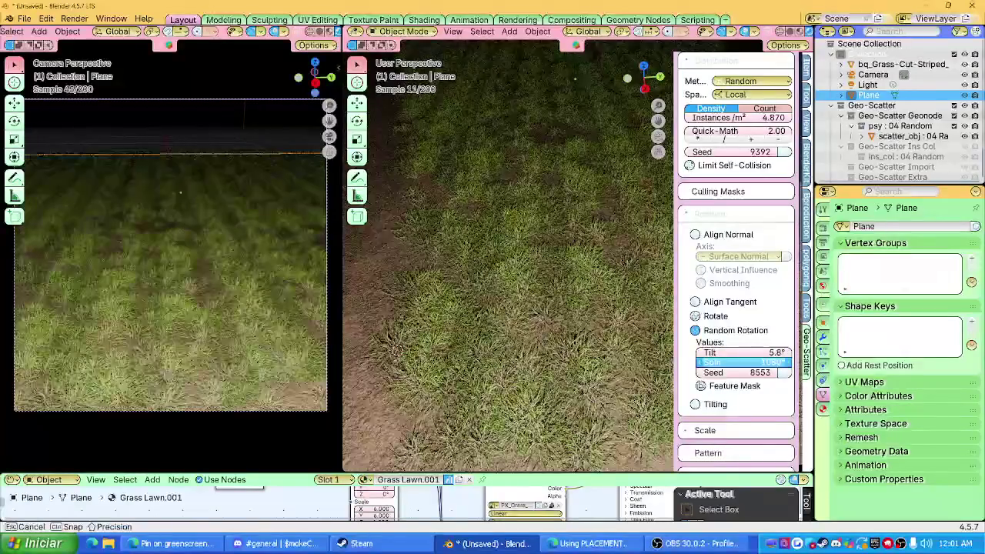
Step: Toggle random grass rotation off and on to compare against the horizon
{"action": "mouse_move", "coordinate": [478, 271]}
{"action": "middle_mouse_down"}
{"action": "mouse_move", "coordinate": [566, 281]}
{"action": "mouse_move", "coordinate": [520, 289]}
{"action": "mouse_move", "coordinate": [622, 314]}
{"action": "mouse_move", "coordinate": [477, 256]}
{"action": "mouse_move", "coordinate": [544, 280]}
{"action": "mouse_move", "coordinate": [533, 260]}
{"action": "mouse_move", "coordinate": [520, 274]}
{"action": "mouse_move", "coordinate": [723, 393]}
{"action": "middle_mouse_up"}
{"action": "left_click", "coordinate": [696, 330]}
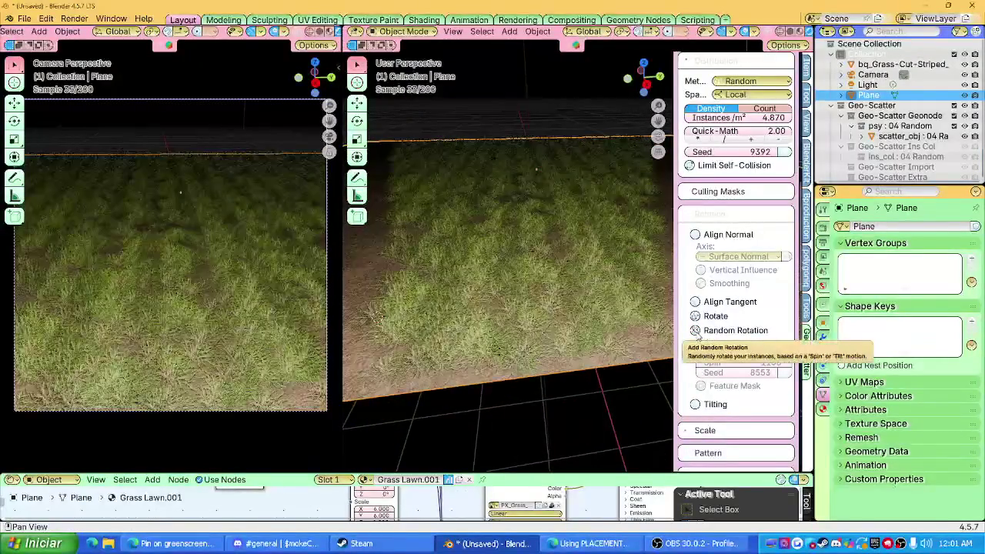
{"action": "left_click", "coordinate": [696, 331]}
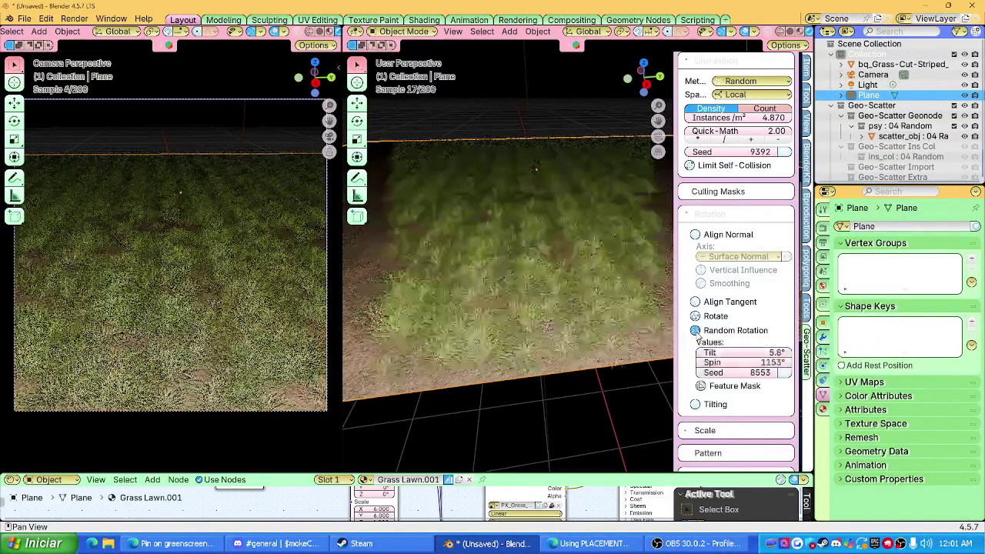
{"action": "left_click", "coordinate": [695, 330]}
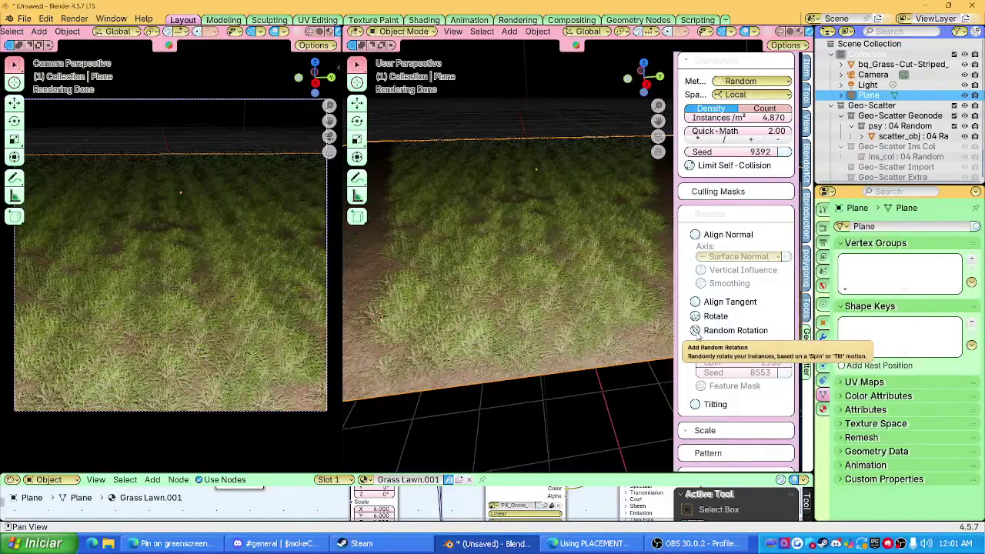
{"action": "left_click", "coordinate": [695, 331]}
Step: Delete the grass plane and the remaining grass object
{"action": "key", "text": "x"}
{"action": "left_click", "coordinate": [461, 301]}
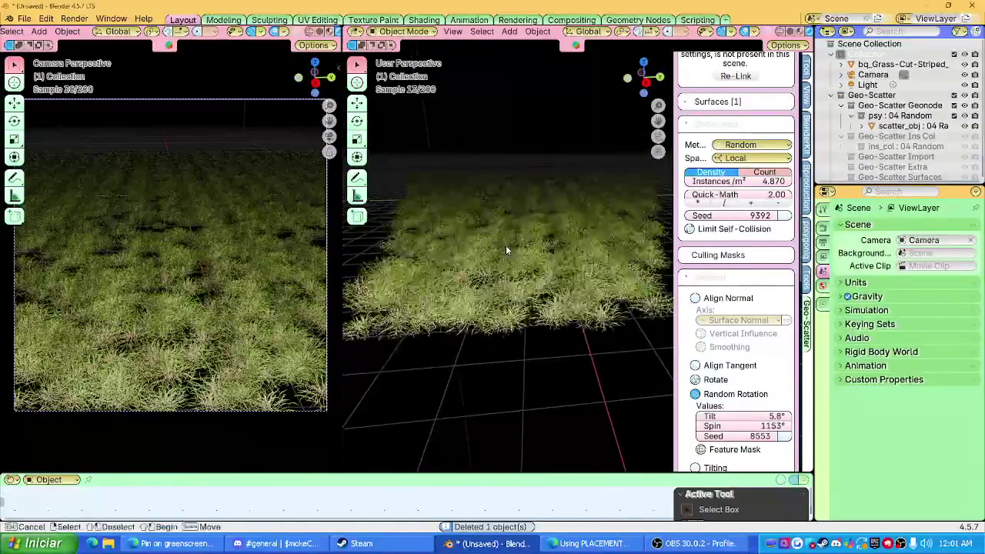
{"action": "key", "text": "x"}
{"action": "left_click", "coordinate": [362, 400]}
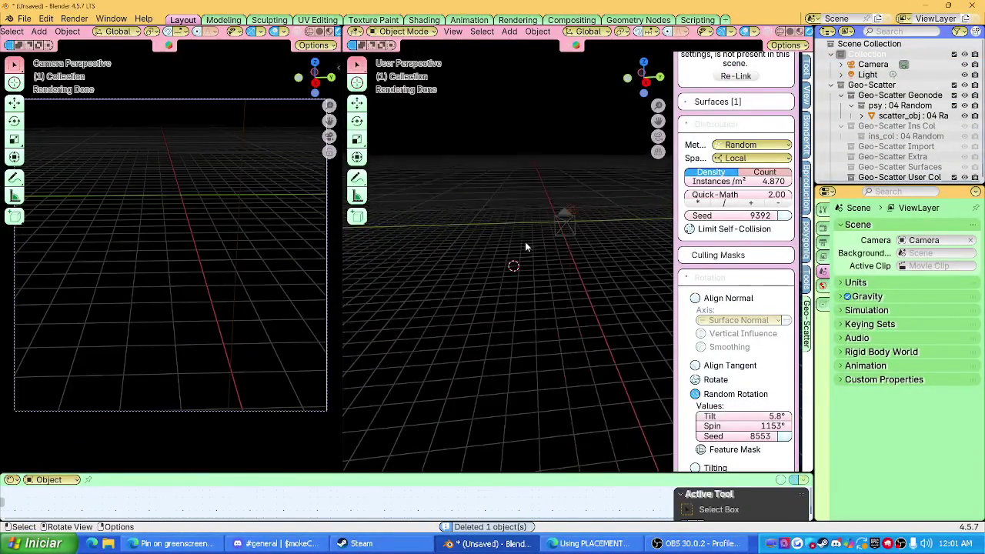
Step: Start a new General file, discarding the unsaved changes
{"action": "left_click", "coordinate": [24, 18]}
{"action": "left_click", "coordinate": [230, 35]}
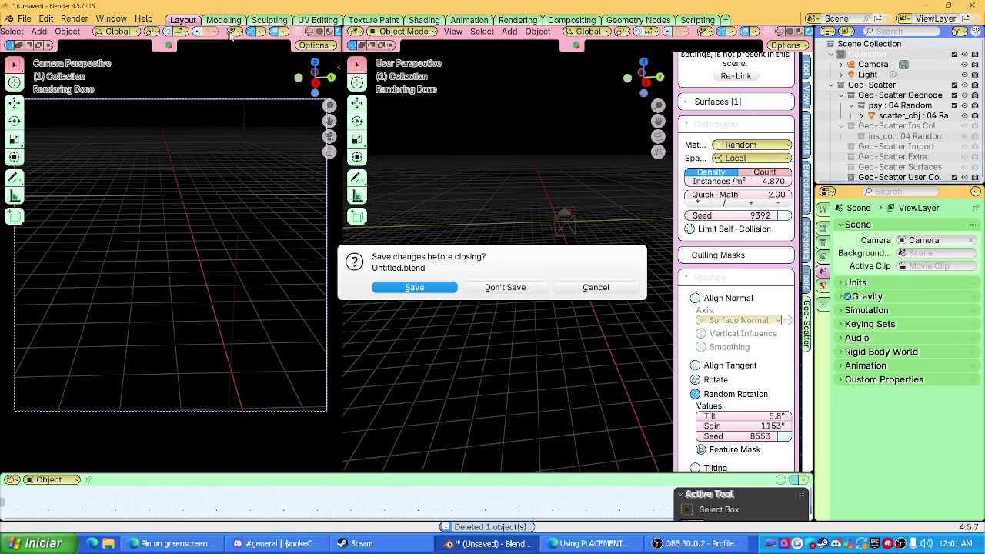
{"action": "left_click", "coordinate": [505, 287]}
Step: Replace the default cube with a plane and scale it up
{"action": "key", "text": "x"}
{"action": "left_click", "coordinate": [428, 262]}
{"action": "key", "text": "shift+a"}
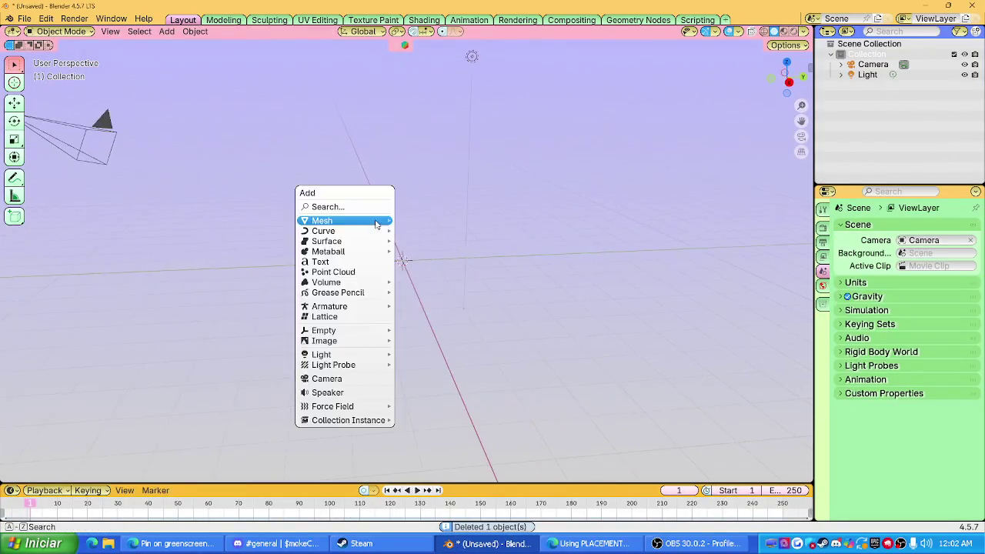
{"action": "left_click", "coordinate": [415, 219]}
{"action": "key", "text": "s"}
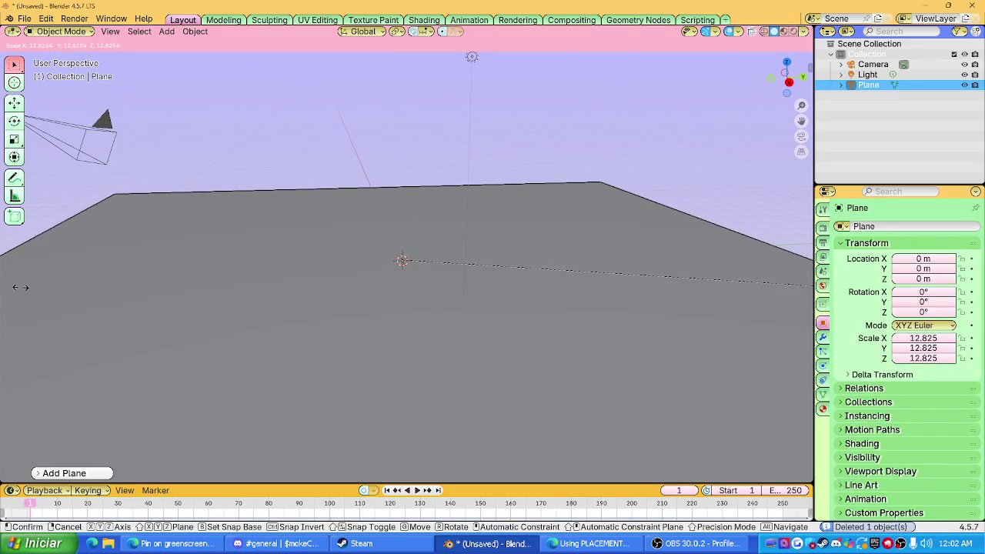
{"action": "left_click", "coordinate": [20, 286]}
Step: From top view, shorten the plane along one axis, then enlarge it overall
{"action": "scroll", "coordinate": [589, 139], "scroll_direction": "down", "scroll_amount": 5}
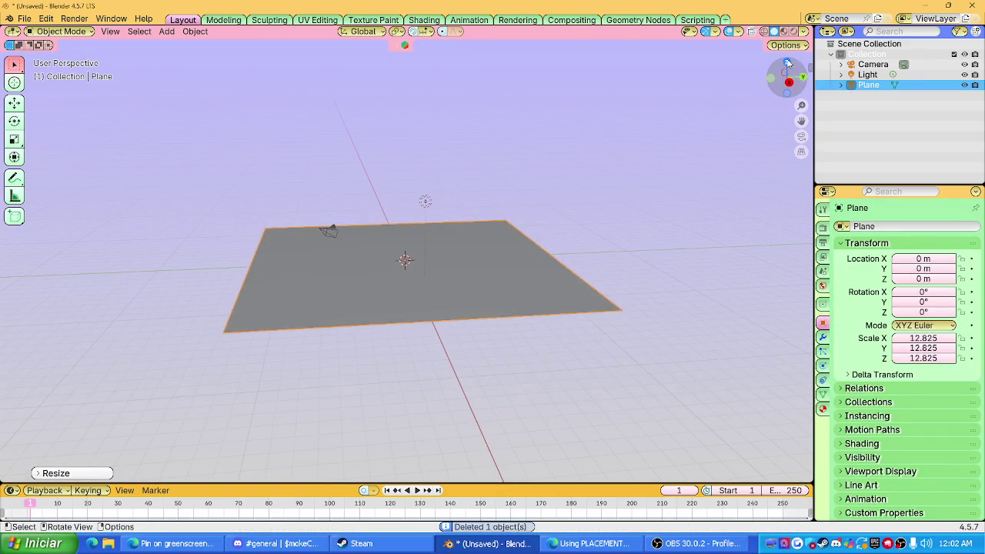
{"action": "left_click", "coordinate": [786, 76]}
{"action": "key", "text": "s"}
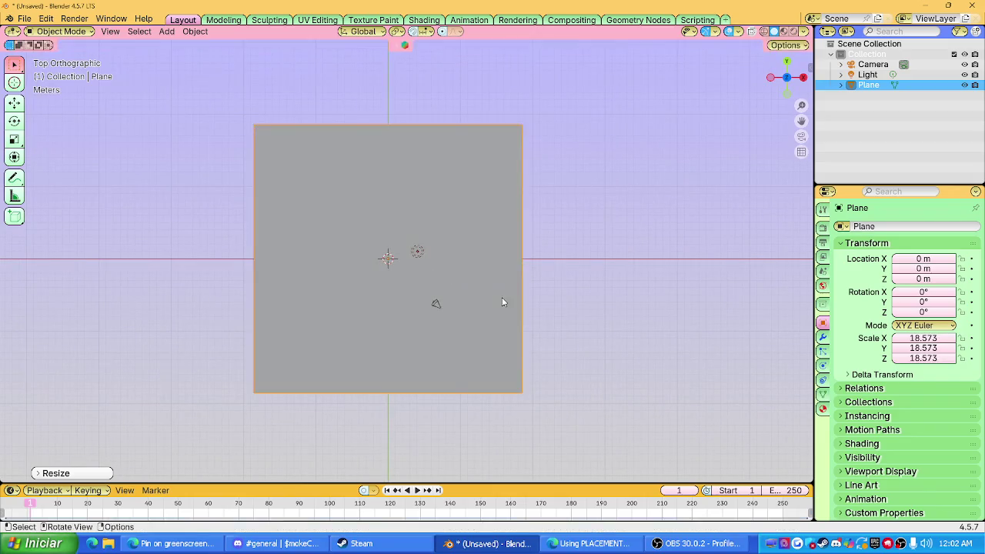
{"action": "key", "text": "x"}
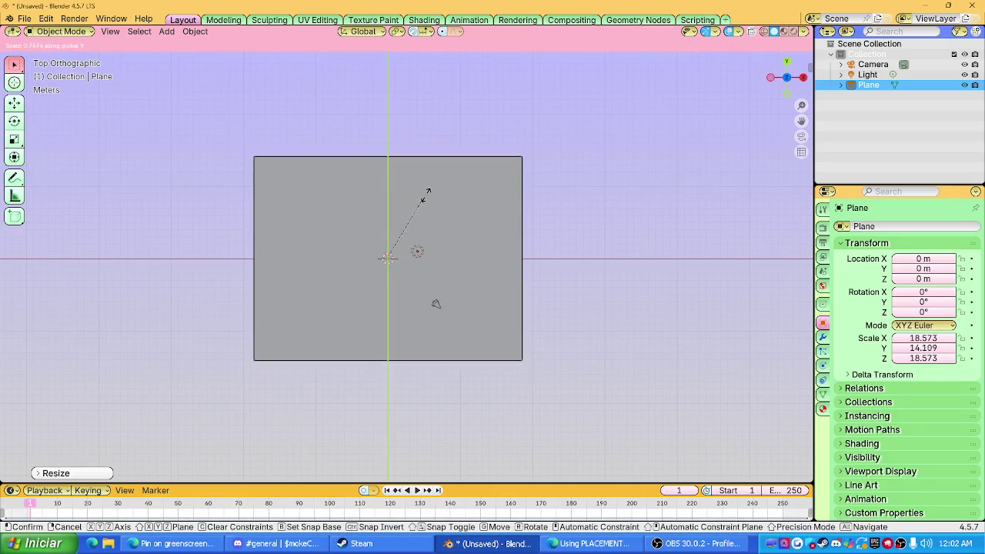
{"action": "left_click", "coordinate": [423, 204]}
{"action": "key", "text": "s"}
{"action": "left_click", "coordinate": [442, 202]}
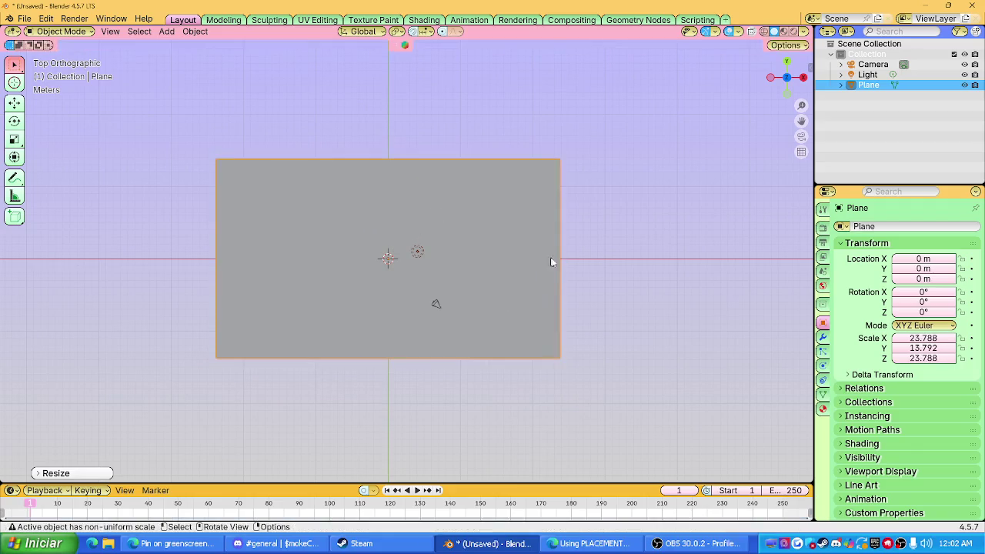
Step: Select the camera and set the render engine to Cycles with GPU Compute
{"action": "left_click", "coordinate": [437, 304]}
{"action": "left_click", "coordinate": [822, 228]}
{"action": "left_click", "coordinate": [937, 227]}
{"action": "left_click", "coordinate": [921, 260]}
{"action": "left_click", "coordinate": [931, 252]}
{"action": "left_click", "coordinate": [925, 274]}
Step: Set both viewport and final render max samples to 200
{"action": "left_click", "coordinate": [940, 323]}
{"action": "type", "text": "200"}
{"action": "key", "text": "Return"}
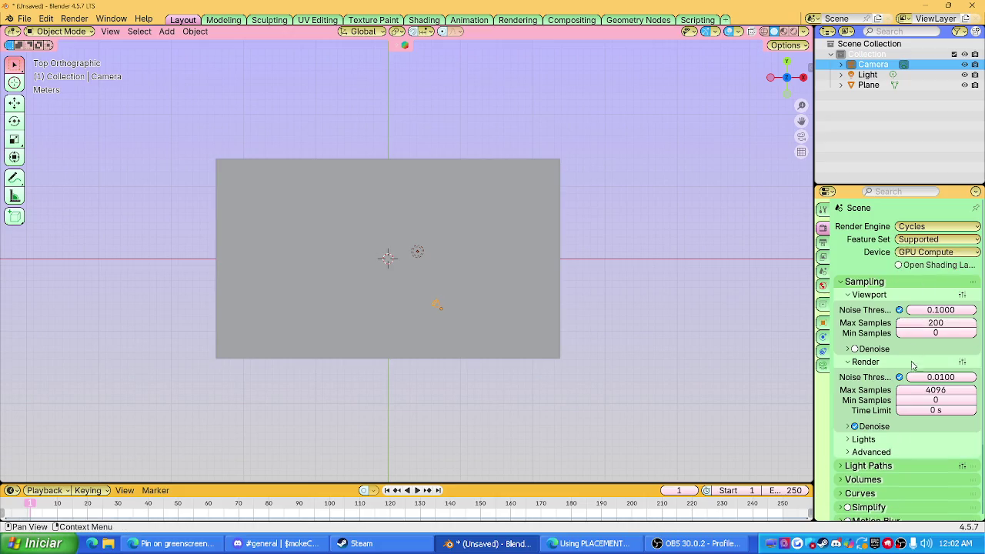
{"action": "left_click", "coordinate": [935, 390]}
{"action": "type", "text": "200"}
{"action": "key", "text": "Return"}
{"action": "key", "text": "Return"}
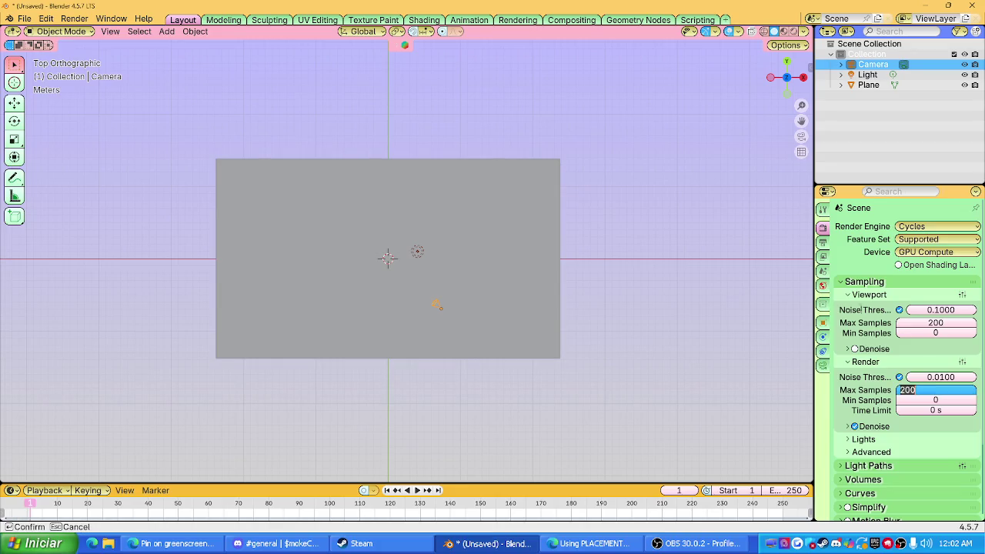
{"action": "key", "text": "Return"}
{"action": "left_click", "coordinate": [822, 364]}
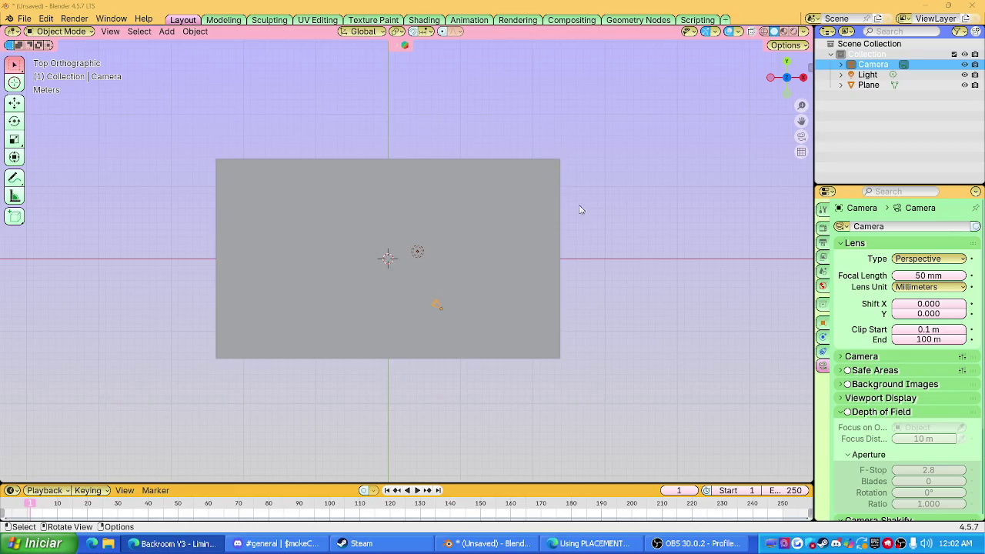
Step: Reposition the camera from a side view of the scene
{"action": "middle_click_drag", "start_coordinate": [579, 205], "coordinate": [508, 176]}
{"action": "left_click", "coordinate": [779, 84]}
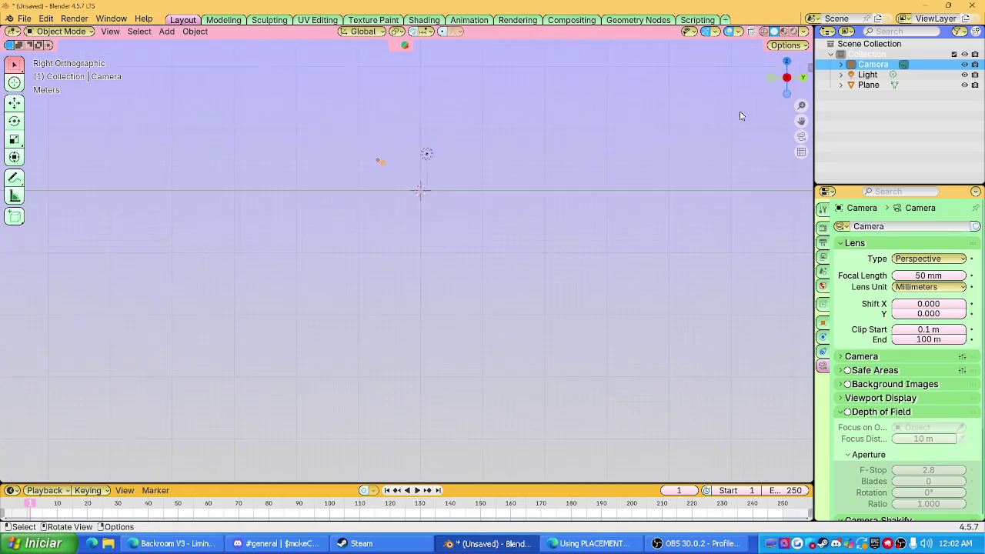
{"action": "key", "text": "g"}
{"action": "left_click", "coordinate": [464, 189]}
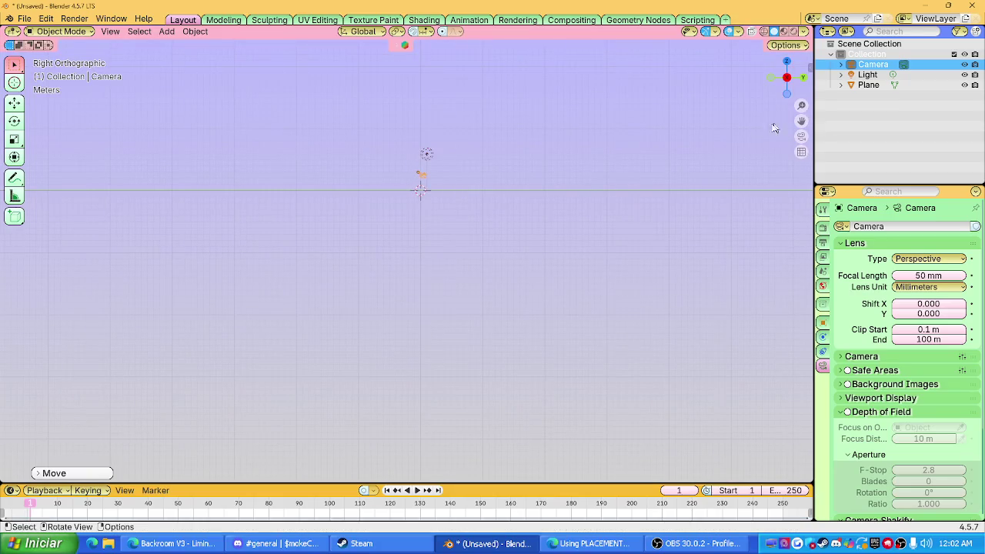
Step: Enable Lock Camera to View in the sidebar's View tab
{"action": "key", "text": "n"}
{"action": "left_click", "coordinate": [805, 122]}
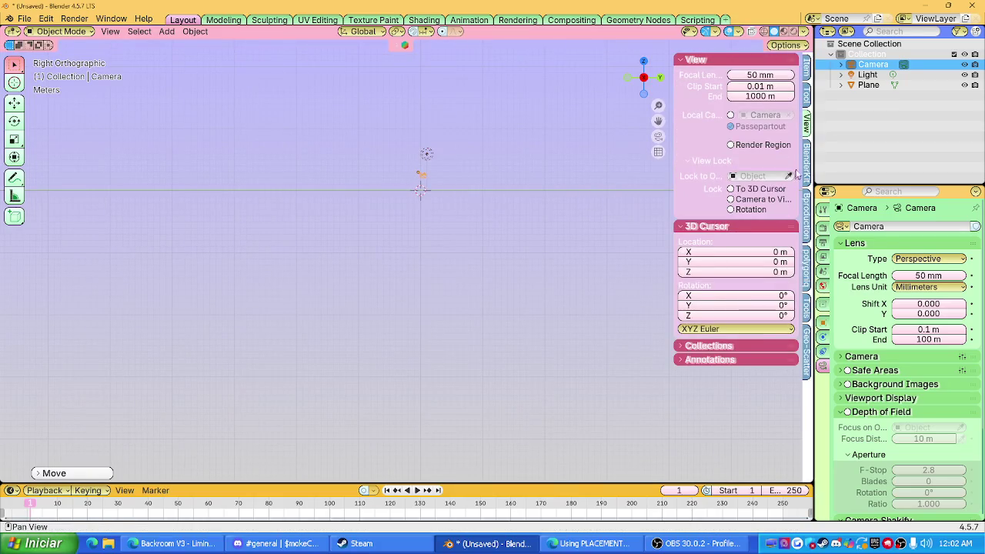
{"action": "left_click", "coordinate": [806, 97]}
{"action": "left_click", "coordinate": [806, 158]}
{"action": "left_click", "coordinate": [806, 70]}
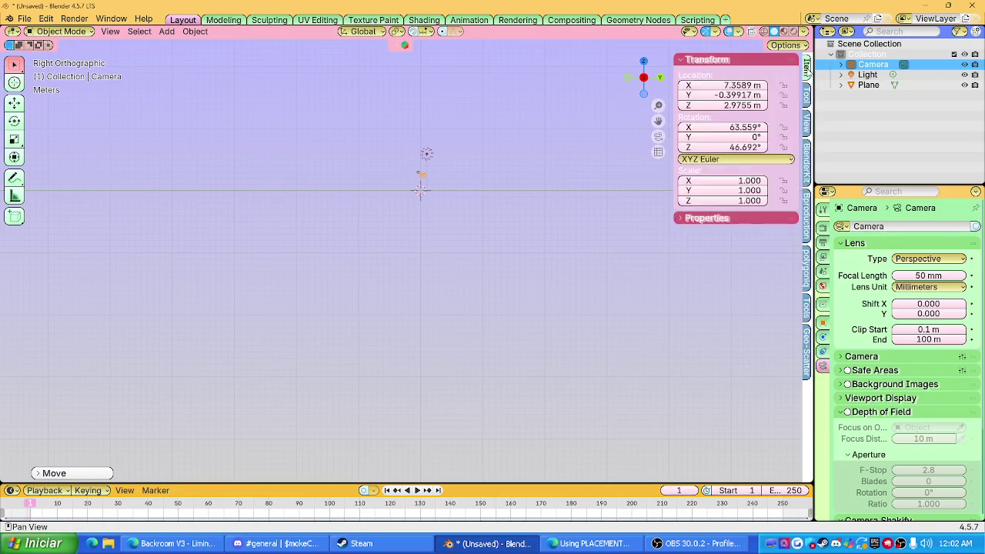
{"action": "left_click", "coordinate": [806, 98]}
{"action": "left_click", "coordinate": [806, 122]}
{"action": "left_click", "coordinate": [730, 199]}
Step: Look through the camera and aim it level across the plane toward the horizon
{"action": "key", "text": "n"}
{"action": "key", "text": "KP_0"}
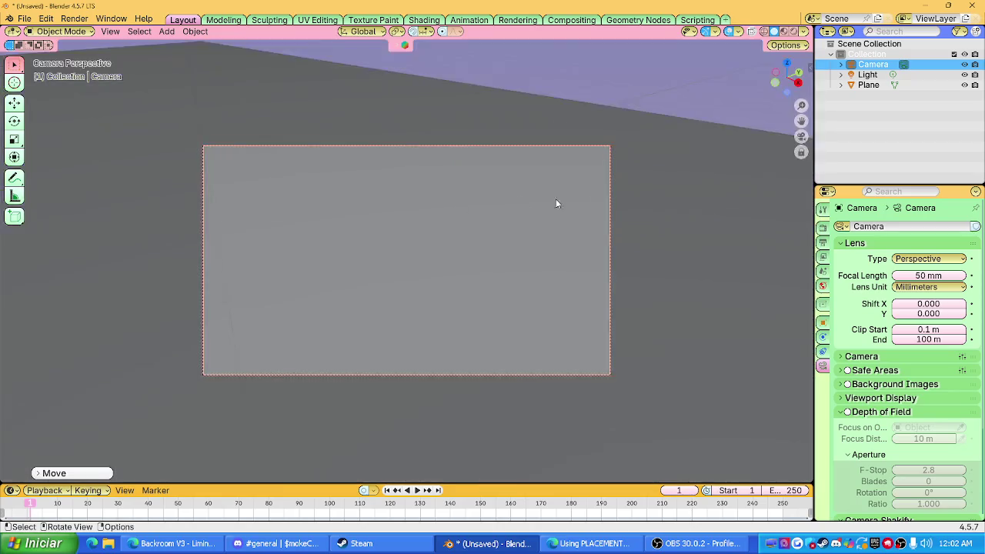
{"action": "mouse_move", "coordinate": [474, 191]}
{"action": "middle_mouse_down"}
{"action": "mouse_move", "coordinate": [423, 165]}
{"action": "mouse_move", "coordinate": [477, 200]}
{"action": "mouse_move", "coordinate": [514, 199]}
{"action": "mouse_move", "coordinate": [497, 215]}
{"action": "mouse_move", "coordinate": [482, 215]}
{"action": "mouse_move", "coordinate": [482, 201]}
{"action": "mouse_move", "coordinate": [487, 251]}
{"action": "mouse_move", "coordinate": [473, 367]}
{"action": "middle_mouse_up"}
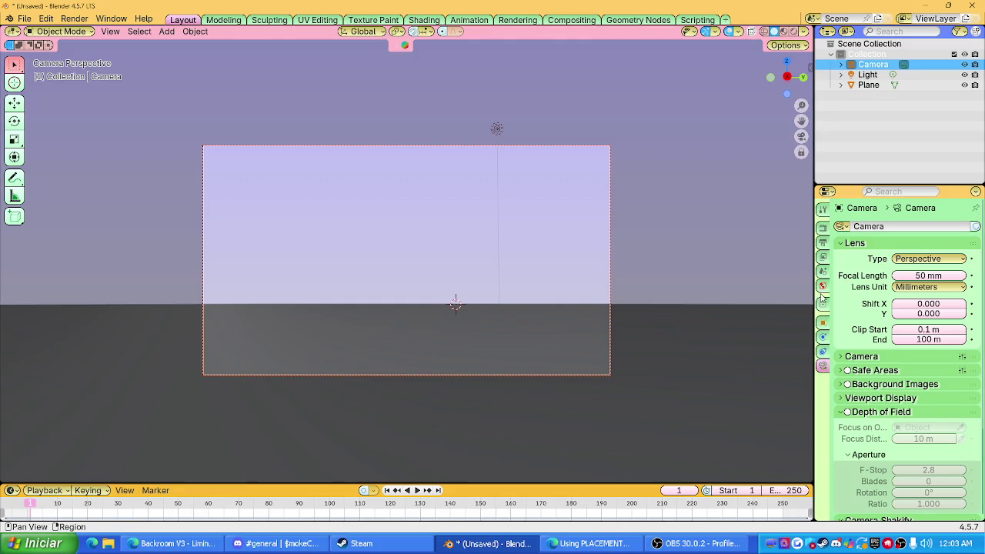
{"action": "left_click", "coordinate": [824, 230]}
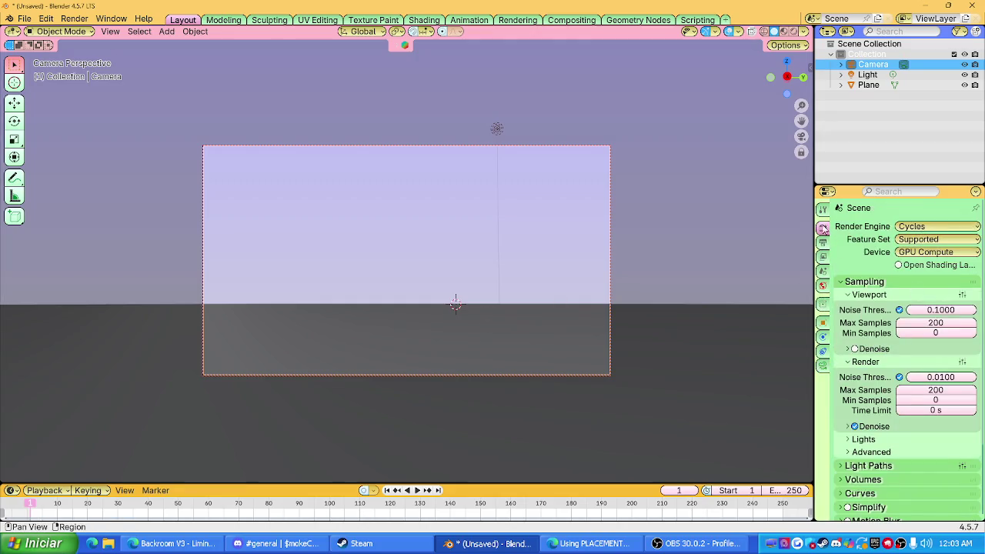
Step: Set Output Resolution X to 1080 px so the camera frame is square
{"action": "left_click", "coordinate": [822, 241]}
{"action": "left_click", "coordinate": [945, 240]}
{"action": "type", "text": "1080"}
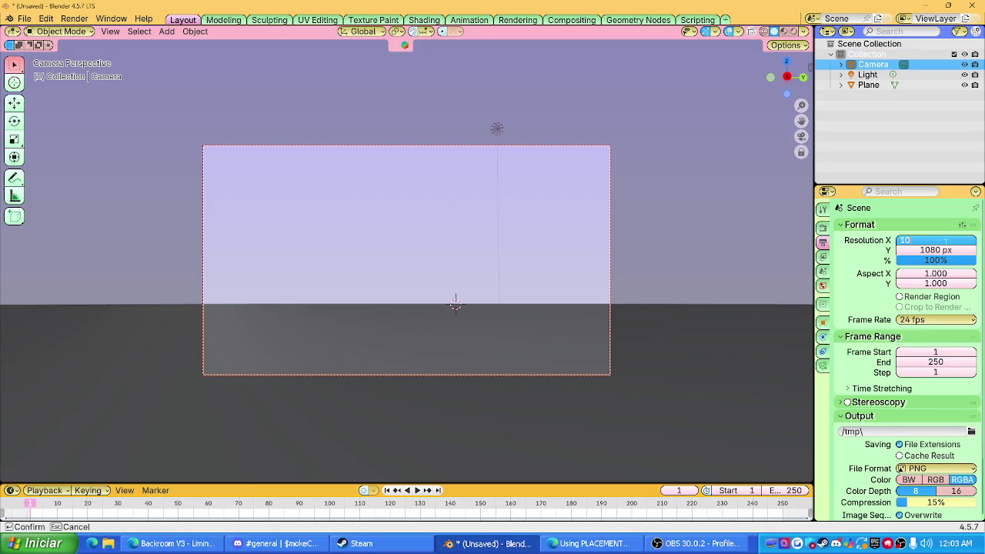
{"action": "key", "text": "Return"}
{"action": "left_click", "coordinate": [862, 154]}
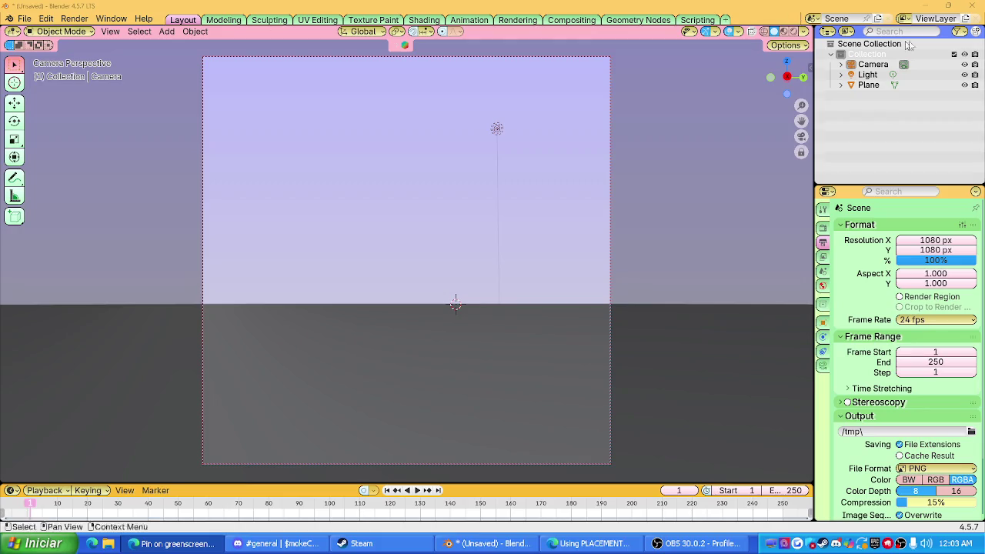
{"action": "mouse_move", "coordinate": [416, 308]}
{"action": "middle_mouse_down"}
{"action": "mouse_move", "coordinate": [400, 350]}
{"action": "mouse_move", "coordinate": [406, 280]}
{"action": "middle_mouse_up"}
Step: Move the camera along Z and switch to a top view of the plane
{"action": "left_click", "coordinate": [406, 279]}
{"action": "key", "text": "g"}
{"action": "key", "text": "z"}
{"action": "left_click", "coordinate": [405, 227]}
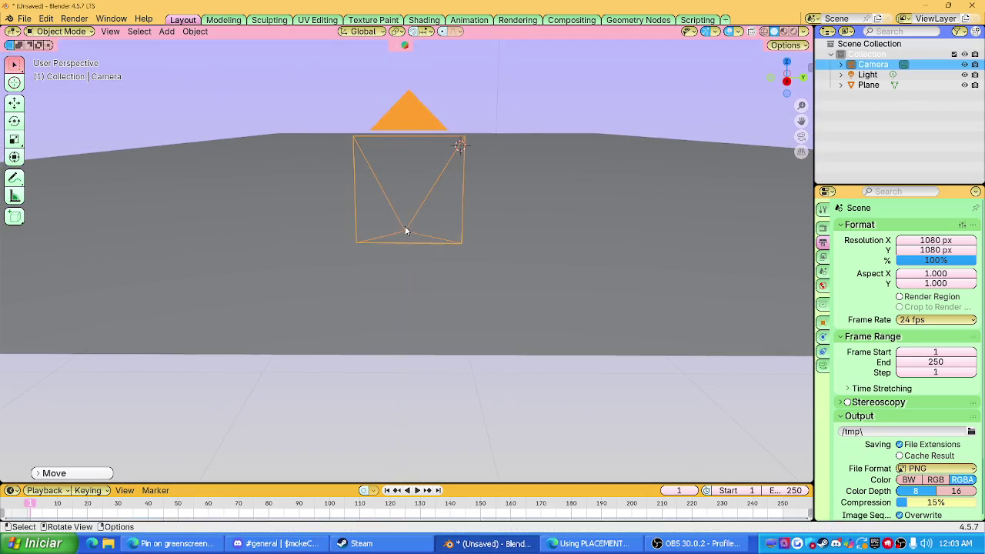
{"action": "middle_click_drag", "start_coordinate": [405, 227], "coordinate": [803, 136]}
{"action": "left_click_drag", "start_coordinate": [784, 81], "coordinate": [787, 65]}
{"action": "left_click", "coordinate": [787, 63]}
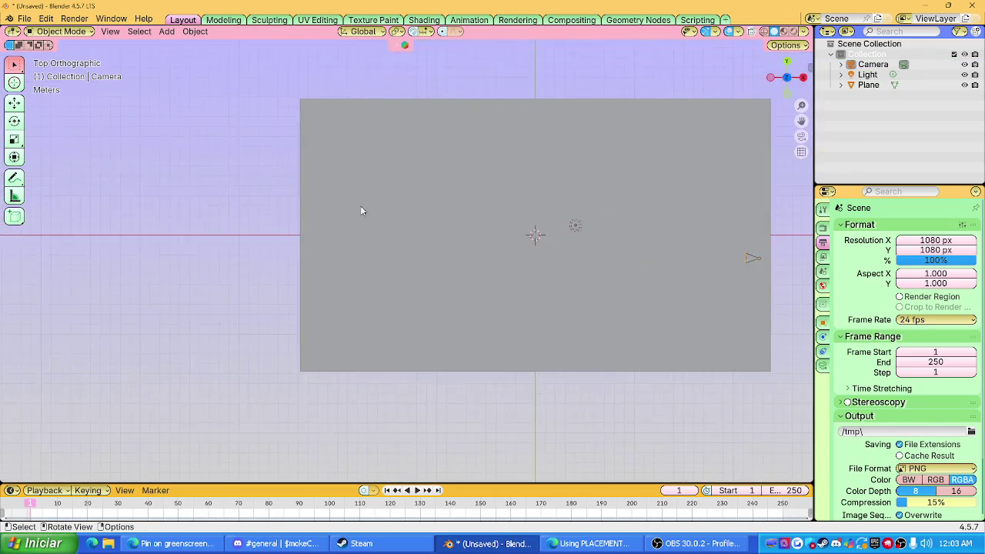
Step: Annotate two parallel wavy strokes as a path from the camera, checking it through the camera
{"action": "left_click", "coordinate": [14, 176]}
{"action": "middle_click_drag", "start_coordinate": [652, 257], "coordinate": [585, 275], "text": "shift"}
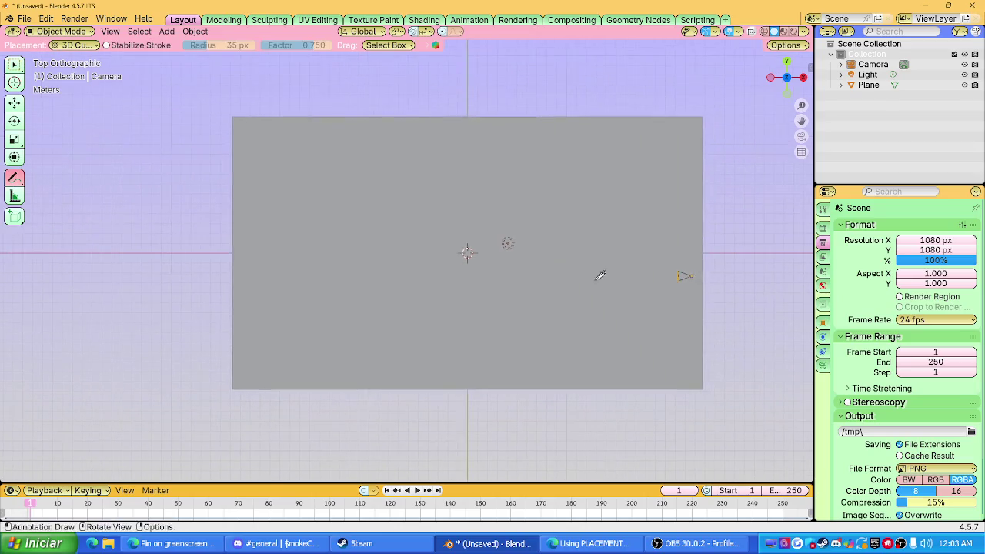
{"action": "mouse_move", "coordinate": [702, 275]}
{"action": "left_mouse_down"}
{"action": "mouse_move", "coordinate": [472, 270]}
{"action": "mouse_move", "coordinate": [354, 254]}
{"action": "left_mouse_up"}
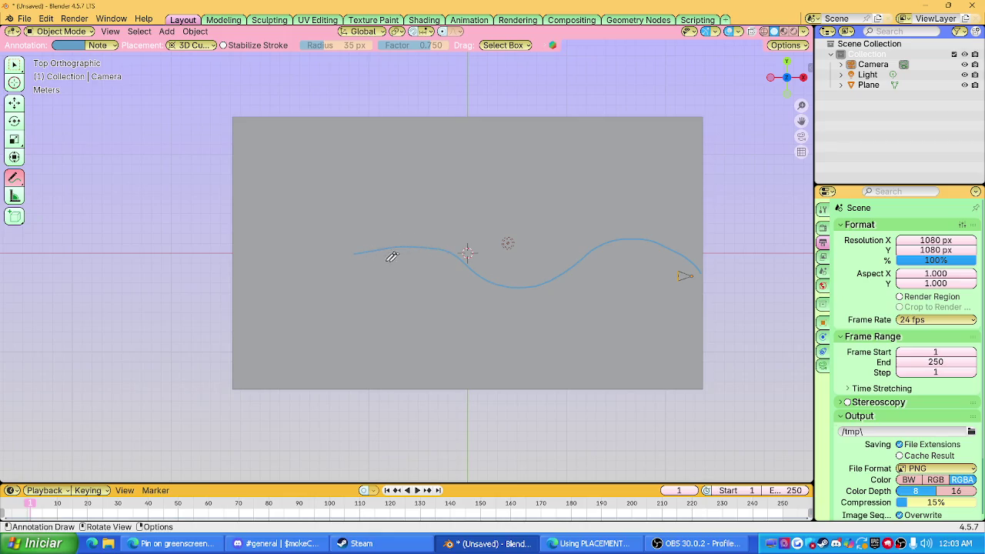
{"action": "mouse_move", "coordinate": [704, 295]}
{"action": "left_mouse_down"}
{"action": "mouse_move", "coordinate": [483, 297]}
{"action": "mouse_move", "coordinate": [358, 270]}
{"action": "left_mouse_up"}
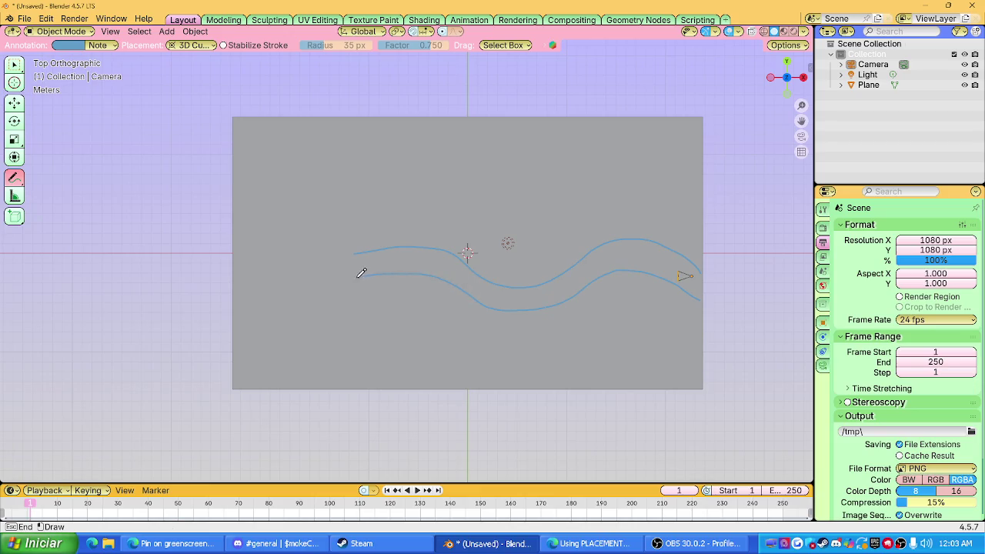
{"action": "mouse_move", "coordinate": [359, 270]}
{"action": "middle_mouse_down"}
{"action": "mouse_move", "coordinate": [598, 199]}
{"action": "mouse_move", "coordinate": [567, 159]}
{"action": "middle_mouse_up"}
{"action": "left_click", "coordinate": [801, 137]}
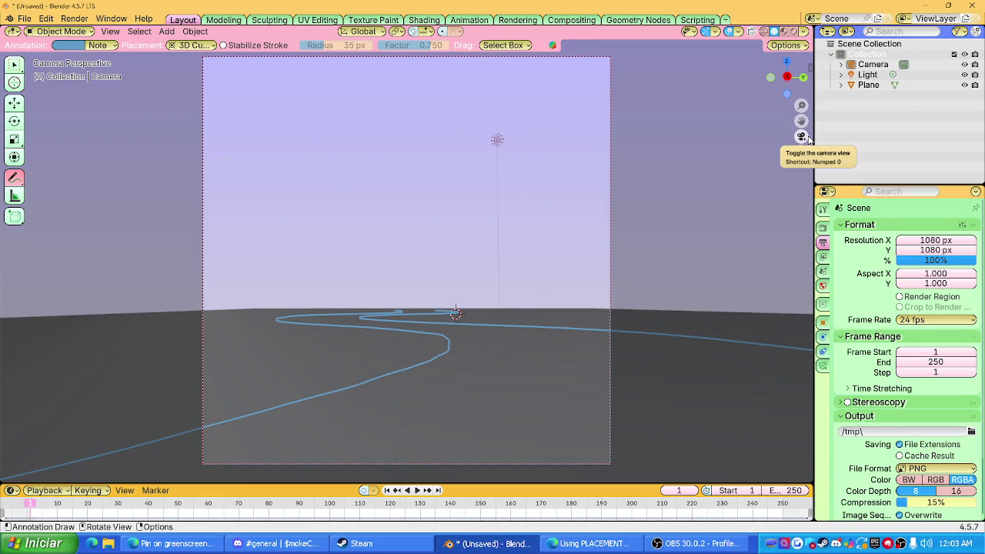
{"action": "left_click", "coordinate": [800, 136]}
Step: Rotate the camera about the Z axis and check the shot through the camera view
{"action": "left_click_drag", "start_coordinate": [801, 121], "coordinate": [777, 159]}
{"action": "key", "text": "w"}
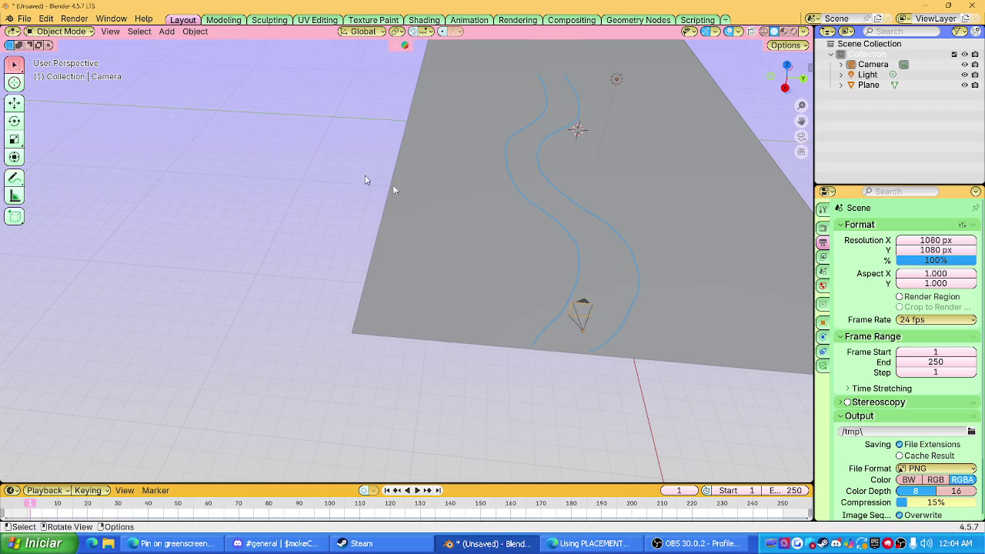
{"action": "middle_click_drag", "start_coordinate": [253, 143], "coordinate": [552, 334]}
{"action": "left_click", "coordinate": [542, 309]}
{"action": "key", "text": "r"}
{"action": "key", "text": "z"}
{"action": "left_click", "coordinate": [608, 258]}
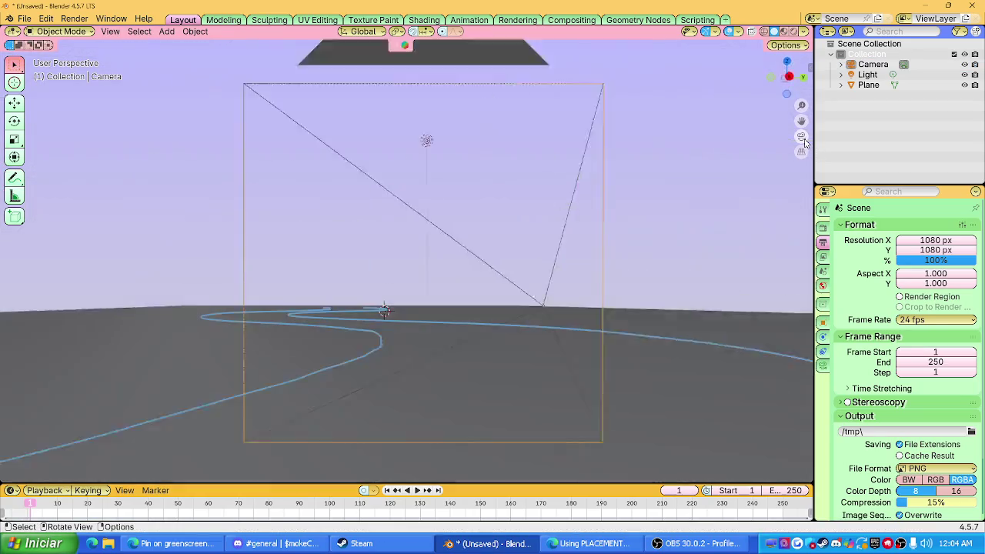
{"action": "left_click", "coordinate": [802, 137]}
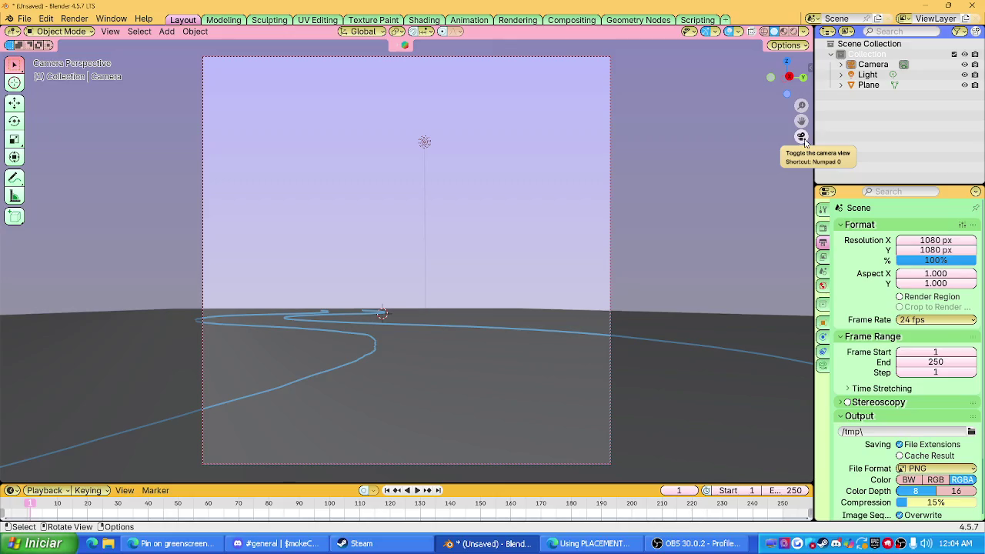
{"action": "left_click", "coordinate": [802, 137]}
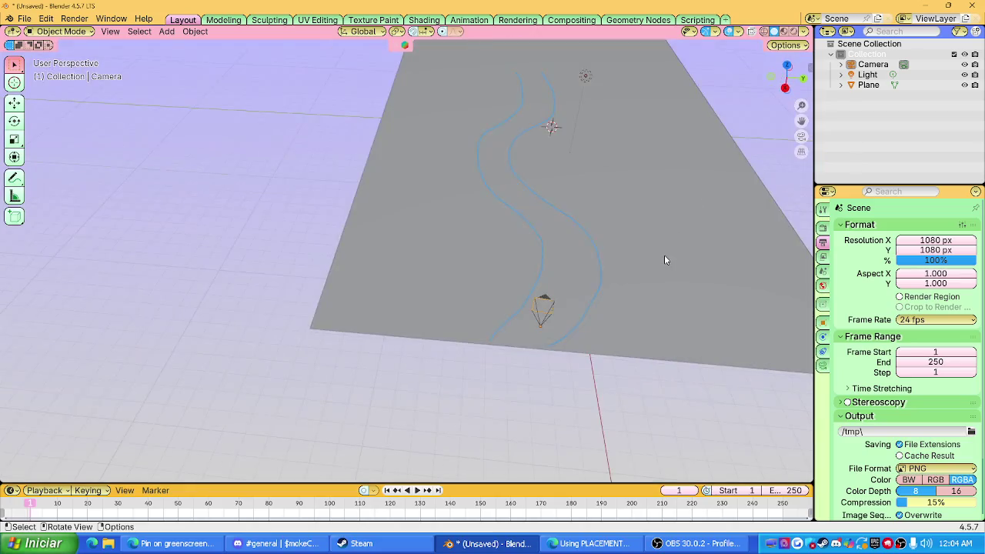
Step: Enlarge the camera and rotate it further, checking the result through the camera
{"action": "left_click", "coordinate": [542, 323]}
{"action": "key", "text": "s"}
{"action": "left_click", "coordinate": [604, 326]}
{"action": "left_click", "coordinate": [802, 137]}
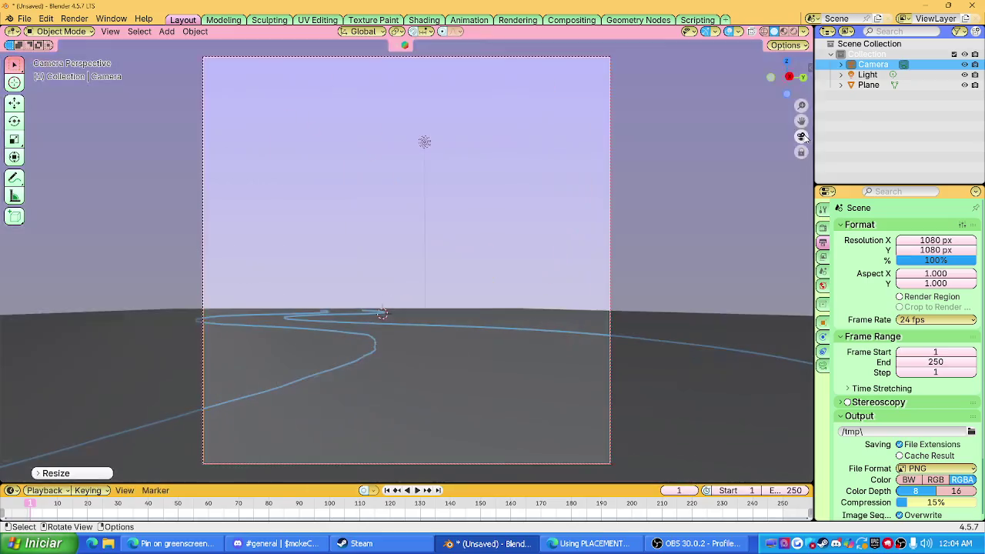
{"action": "left_click", "coordinate": [802, 137]}
{"action": "key", "text": "r"}
{"action": "left_click", "coordinate": [654, 287]}
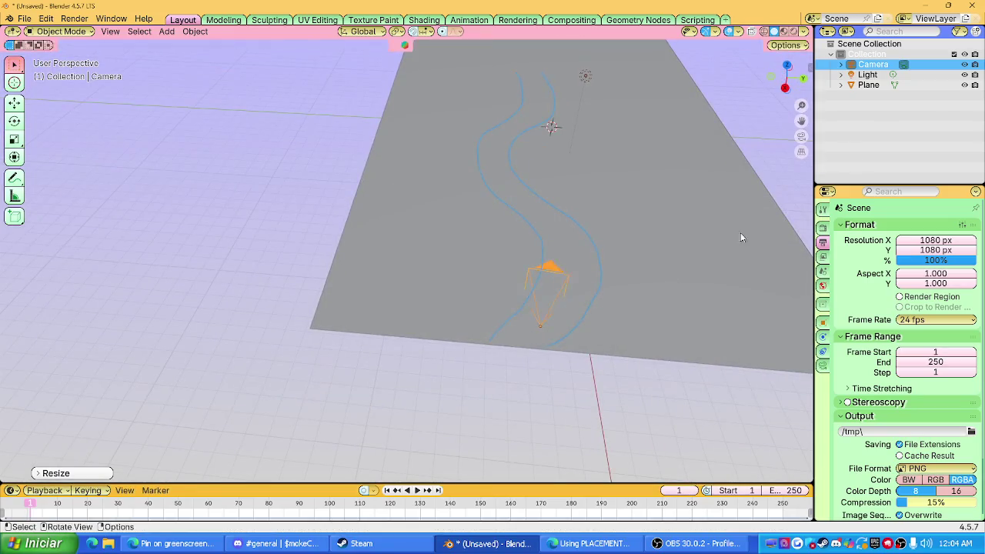
{"action": "left_click", "coordinate": [802, 137]}
Step: Adjust the camera's height along Z and reposition it slightly
{"action": "key", "text": "g"}
{"action": "key", "text": "z"}
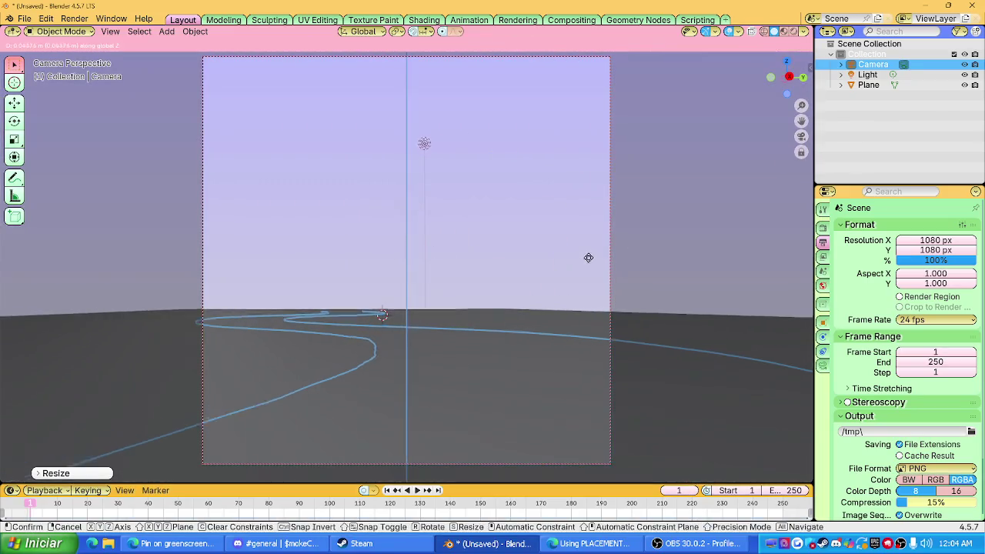
{"action": "left_click", "coordinate": [591, 257]}
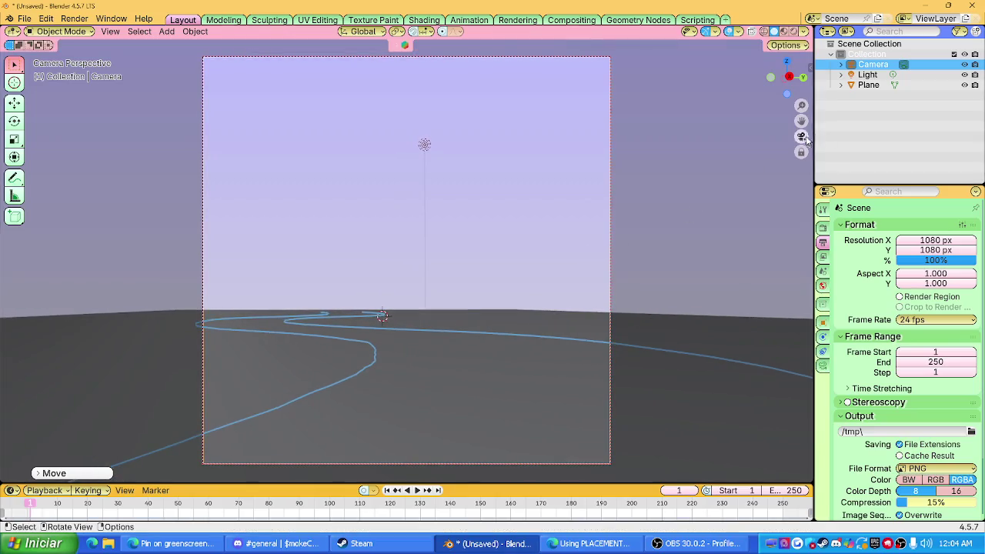
{"action": "left_click", "coordinate": [802, 137]}
{"action": "key", "text": "g"}
{"action": "left_click", "coordinate": [632, 294]}
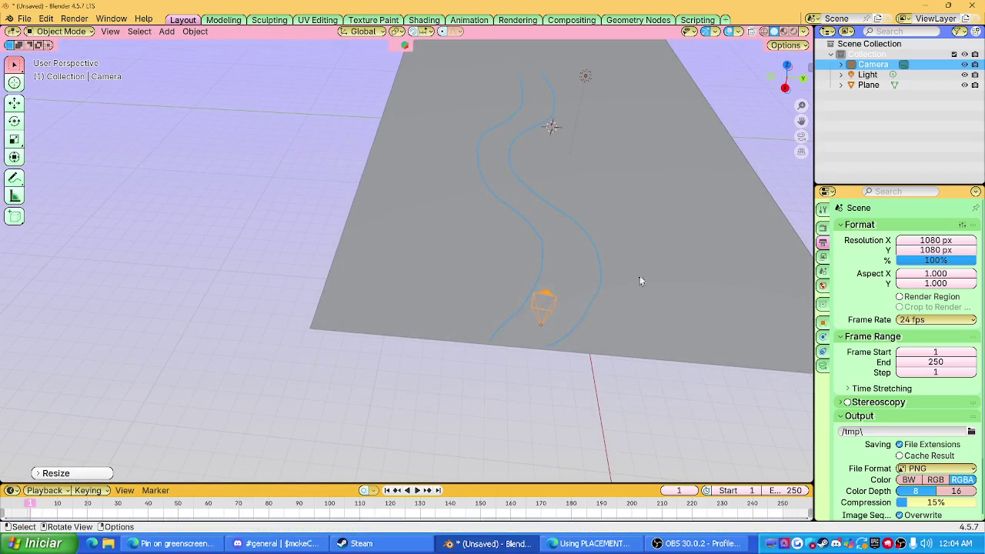
Step: Try resizing and lowering the ground plane, then undo those changes
{"action": "left_click", "coordinate": [759, 127]}
{"action": "middle_click_drag", "start_coordinate": [759, 126], "coordinate": [627, 224]}
{"action": "left_click", "coordinate": [626, 224]}
{"action": "key", "text": "g"}
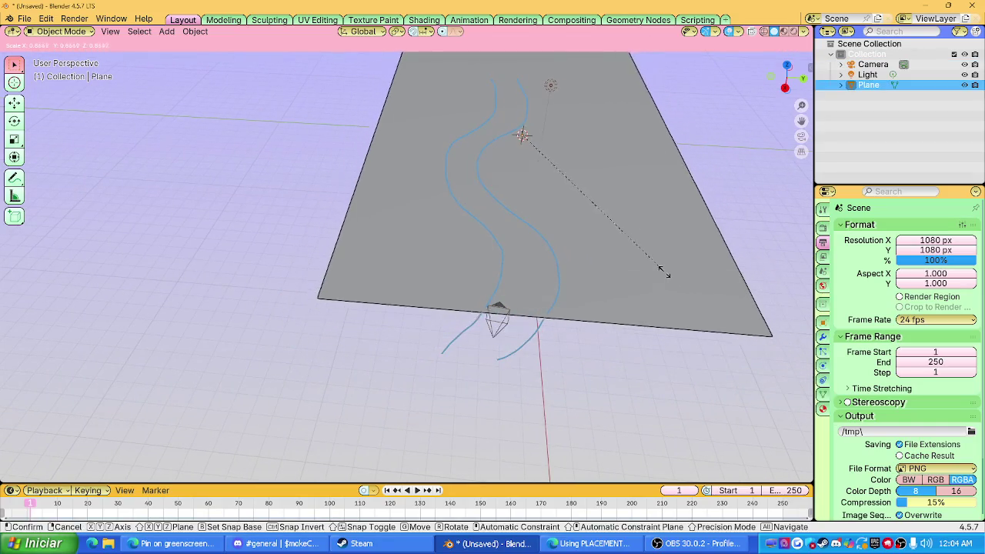
{"action": "left_click", "coordinate": [647, 270]}
{"action": "key", "text": "g"}
{"action": "key", "text": "z"}
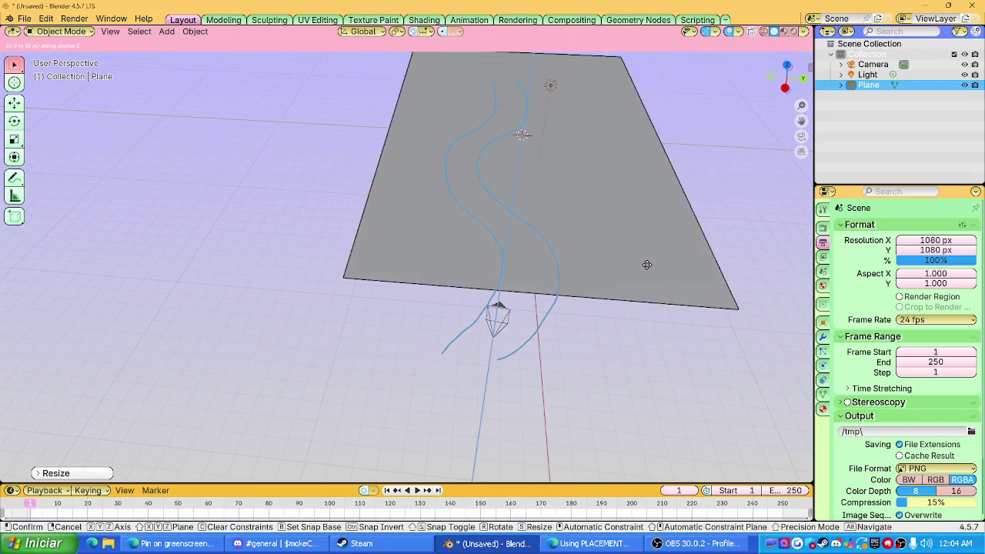
{"action": "right_click", "coordinate": [646, 264]}
{"action": "key", "text": "ctrl+z"}
{"action": "key", "text": "ctrl+z"}
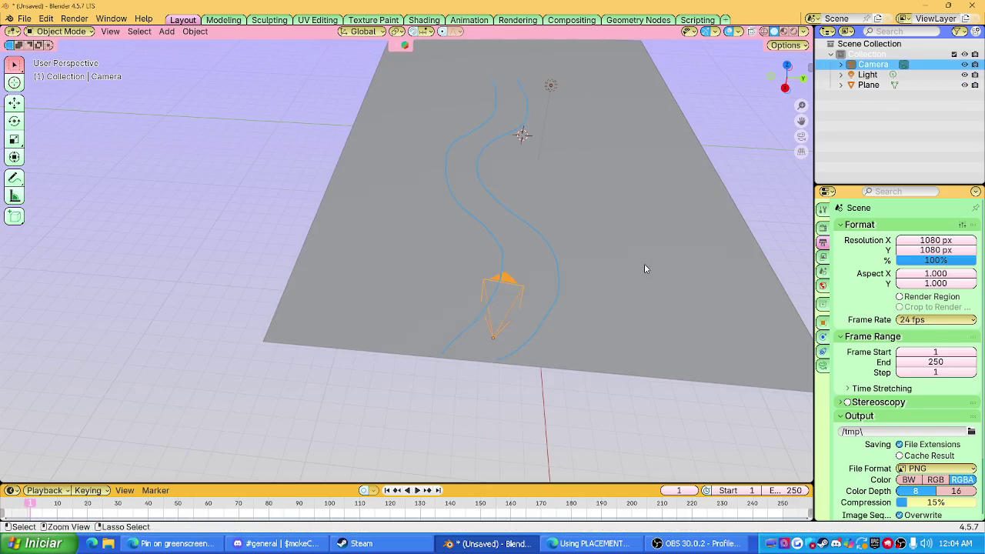
{"action": "key", "text": "ctrl+z"}
{"action": "key", "text": "ctrl+z"}
{"action": "key", "text": "ctrl+z"}
Step: Rotate the camera again about Z, then select the ground plane
{"action": "left_click", "coordinate": [493, 337]}
{"action": "key", "text": "r"}
{"action": "key", "text": "z"}
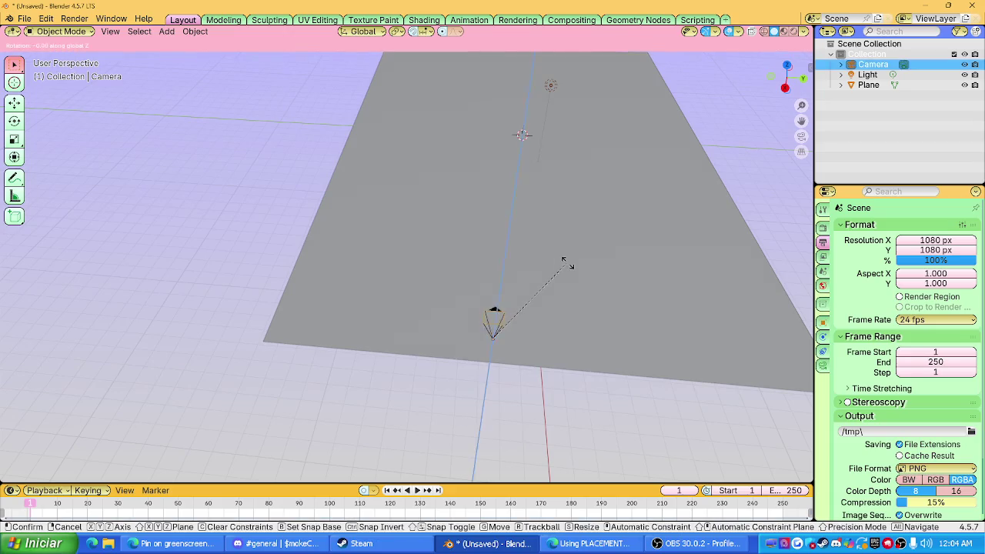
{"action": "left_click", "coordinate": [582, 267]}
{"action": "middle_click_drag", "start_coordinate": [752, 177], "coordinate": [515, 253], "text": "shift"}
{"action": "left_click", "coordinate": [515, 252]}
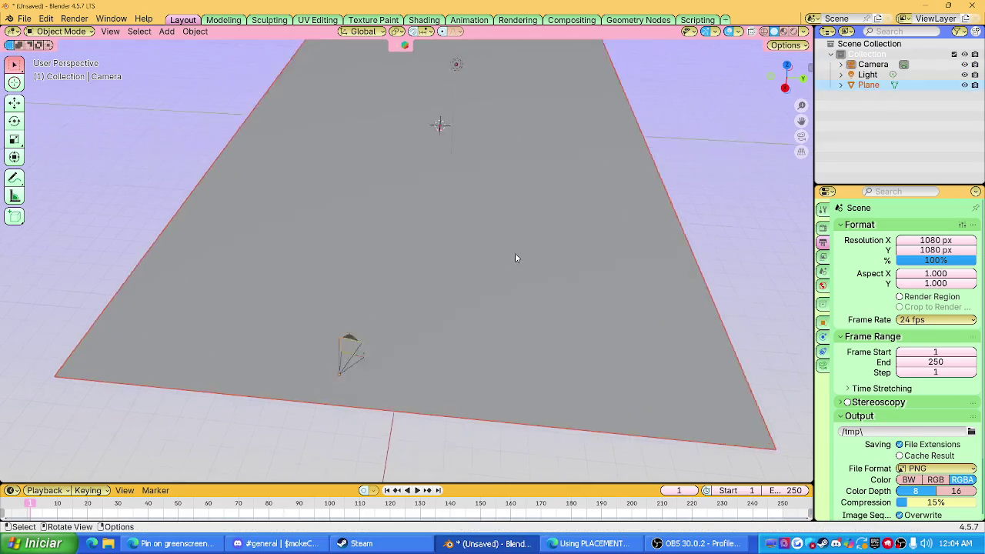
{"action": "scroll", "coordinate": [527, 250], "scroll_direction": "up", "scroll_amount": 3}
{"action": "left_click", "coordinate": [527, 251]}
{"action": "scroll", "coordinate": [527, 251], "scroll_direction": "down", "scroll_amount": 2}
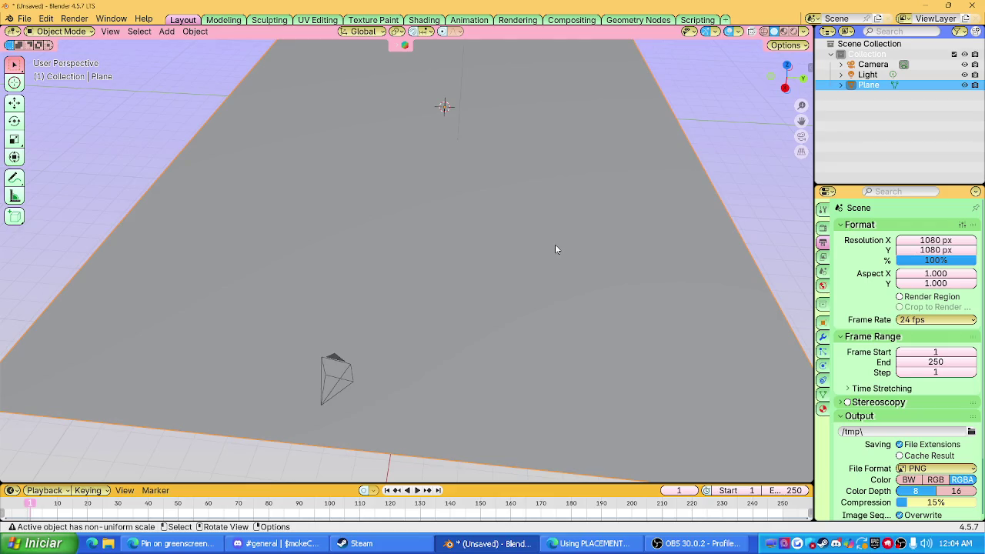
Step: Make the ground plane the active object and open the viewport sidebar
{"action": "middle_click_drag", "start_coordinate": [557, 250], "coordinate": [596, 221], "text": "shift"}
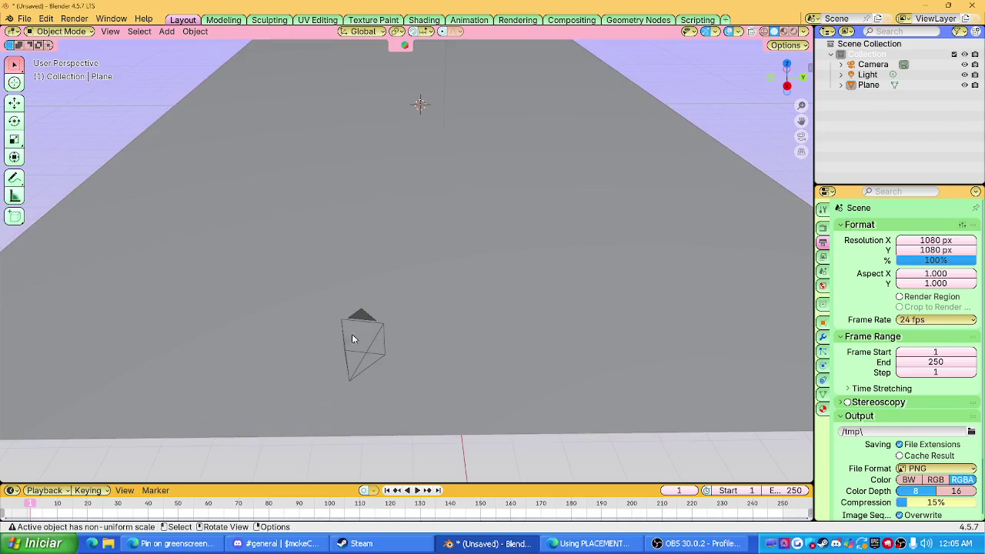
{"action": "left_click", "coordinate": [363, 369]}
{"action": "scroll", "coordinate": [418, 398], "scroll_direction": "down", "scroll_amount": 2}
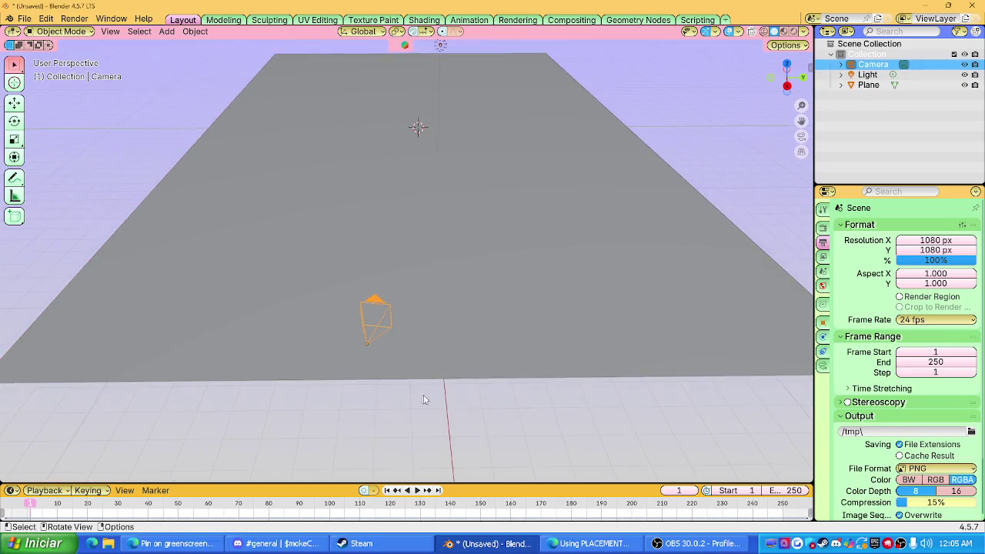
{"action": "left_click", "coordinate": [552, 282]}
{"action": "left_click", "coordinate": [551, 283]}
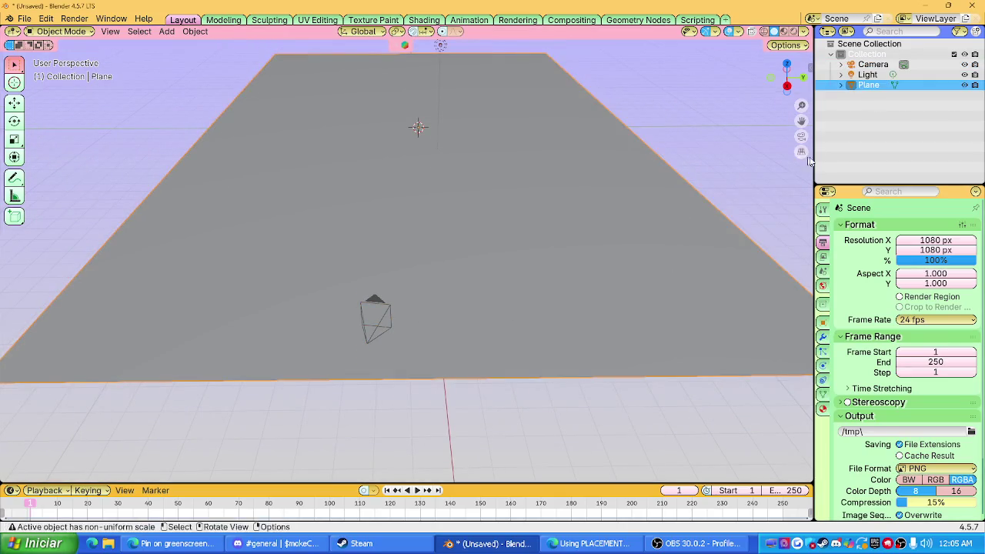
{"action": "left_click", "coordinate": [806, 67]}
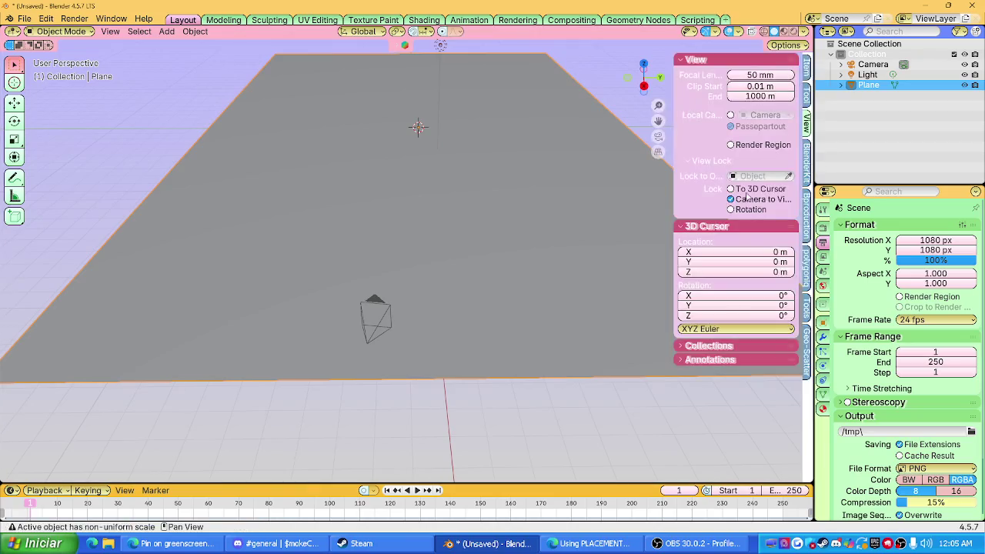
Step: In the BlenderKit sidebar, switch to Materials and search for stone ('sotone')
{"action": "left_click", "coordinate": [806, 70]}
{"action": "left_click", "coordinate": [806, 121]}
{"action": "left_click", "coordinate": [806, 163]}
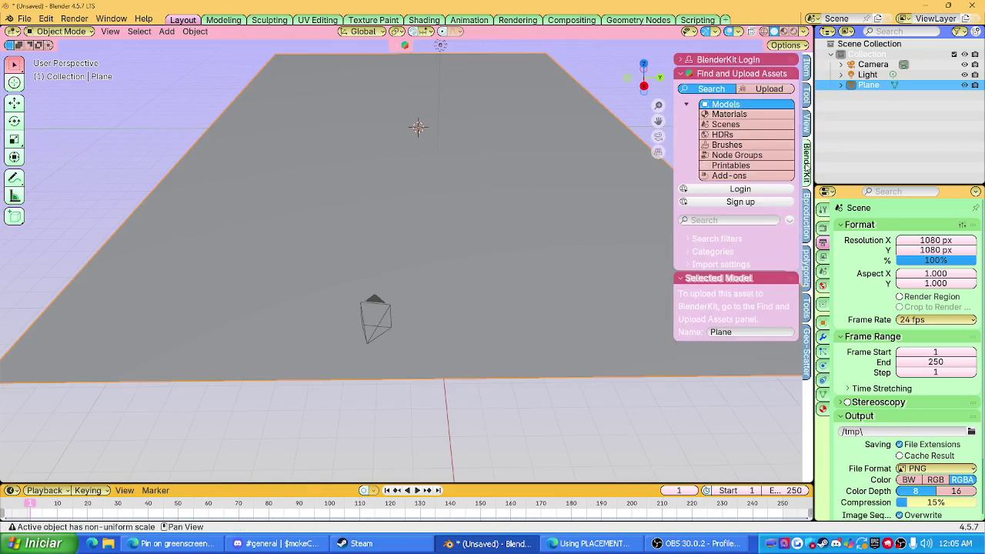
{"action": "left_click", "coordinate": [728, 114]}
{"action": "left_click", "coordinate": [769, 220]}
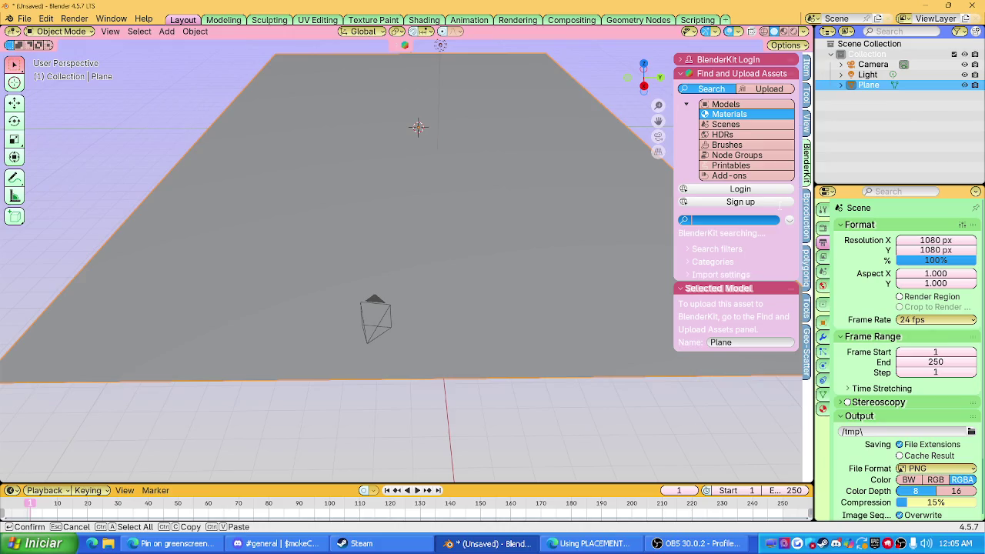
{"action": "type", "text": "sot"}
{"action": "type", "text": "one"}
{"action": "key", "text": "Return"}
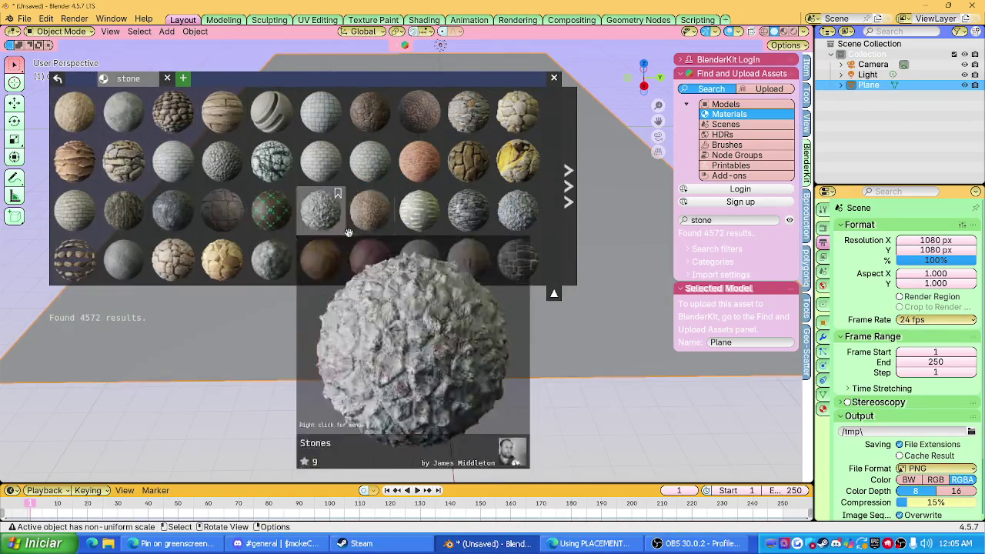
Step: Search 'path', drop Cobbled square path on the plane, and use Material Preview
{"action": "scroll", "coordinate": [308, 215], "scroll_direction": "down", "scroll_amount": 1}
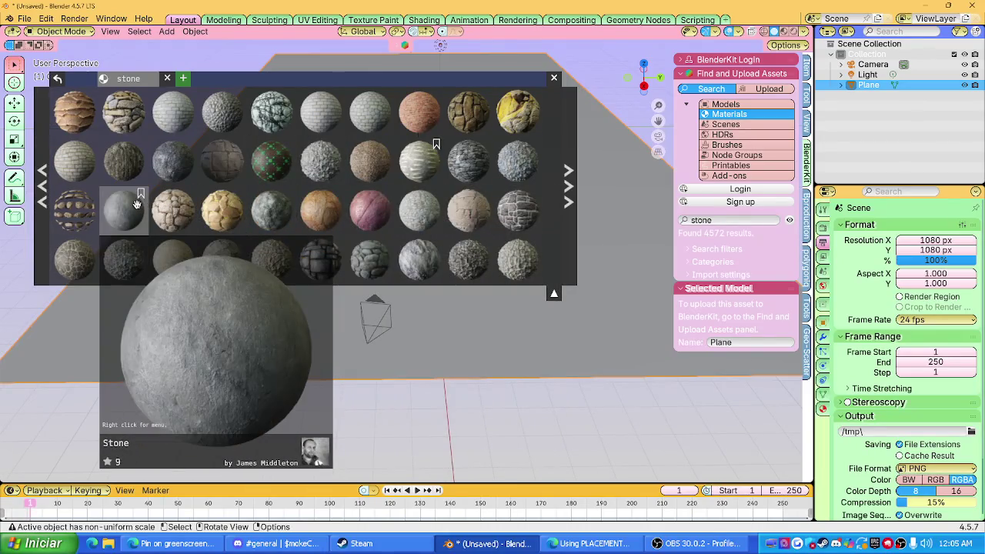
{"action": "scroll", "coordinate": [136, 204], "scroll_direction": "down", "scroll_amount": 2}
{"action": "scroll", "coordinate": [137, 210], "scroll_direction": "down", "scroll_amount": 2}
{"action": "type", "text": "pa"}
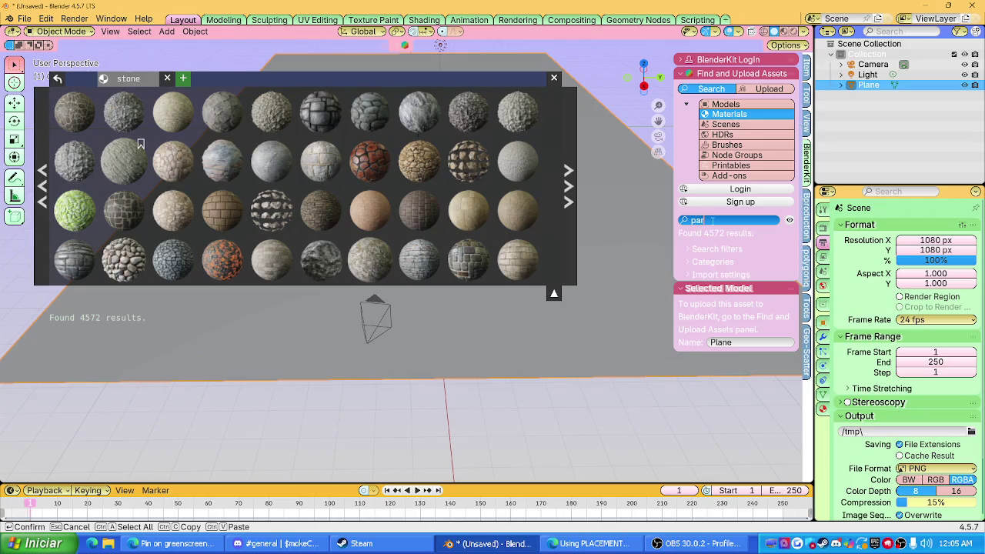
{"action": "type", "text": "th"}
{"action": "key", "text": "Return"}
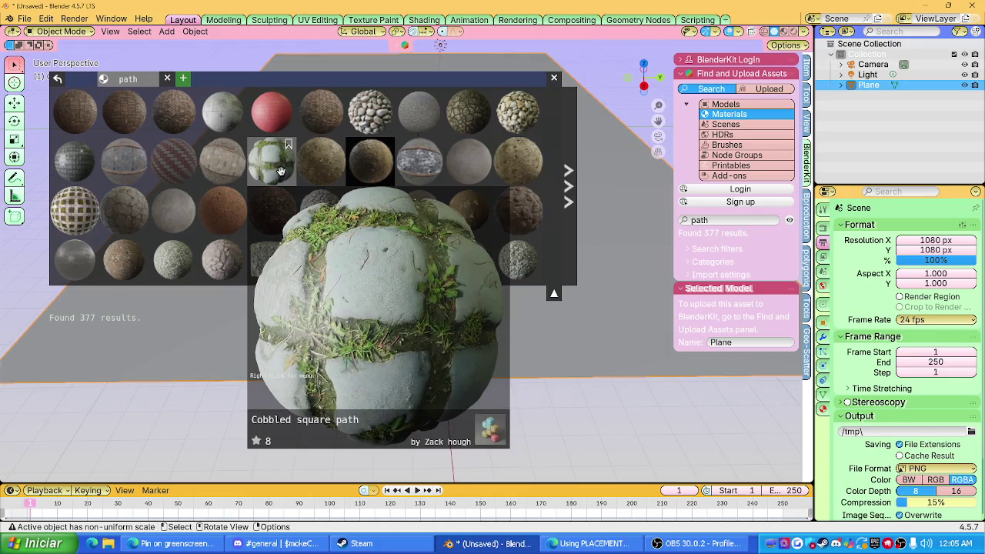
{"action": "left_click_drag", "start_coordinate": [281, 170], "coordinate": [351, 235]}
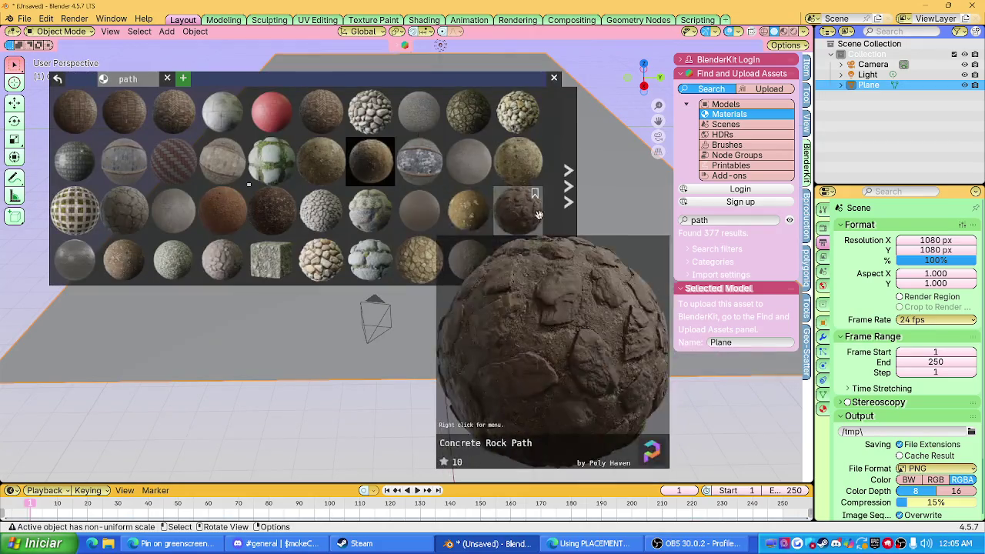
{"action": "left_click", "coordinate": [785, 32]}
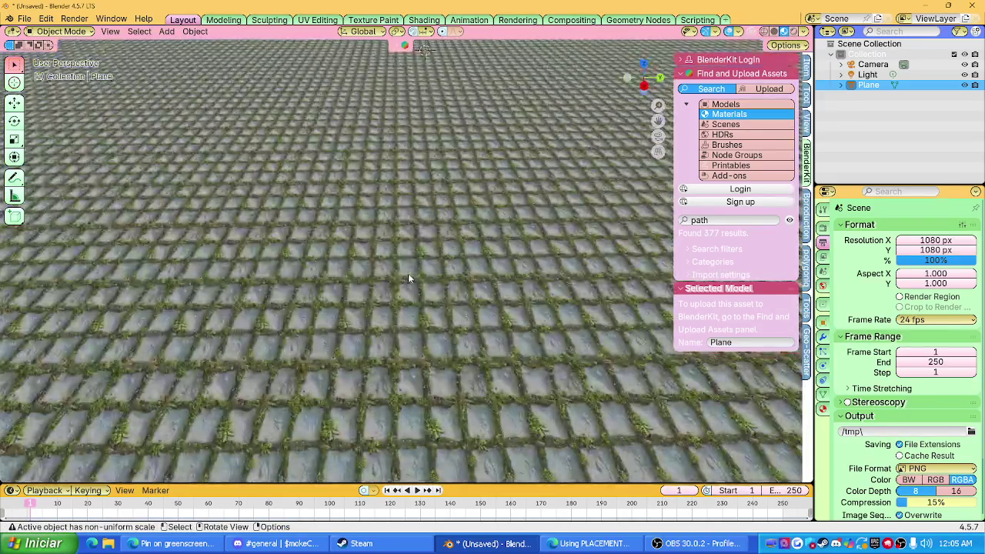
Step: Compare Rendered and Material Preview shading while zooming over the cobblestone plane
{"action": "middle_click_drag", "start_coordinate": [407, 279], "coordinate": [416, 260]}
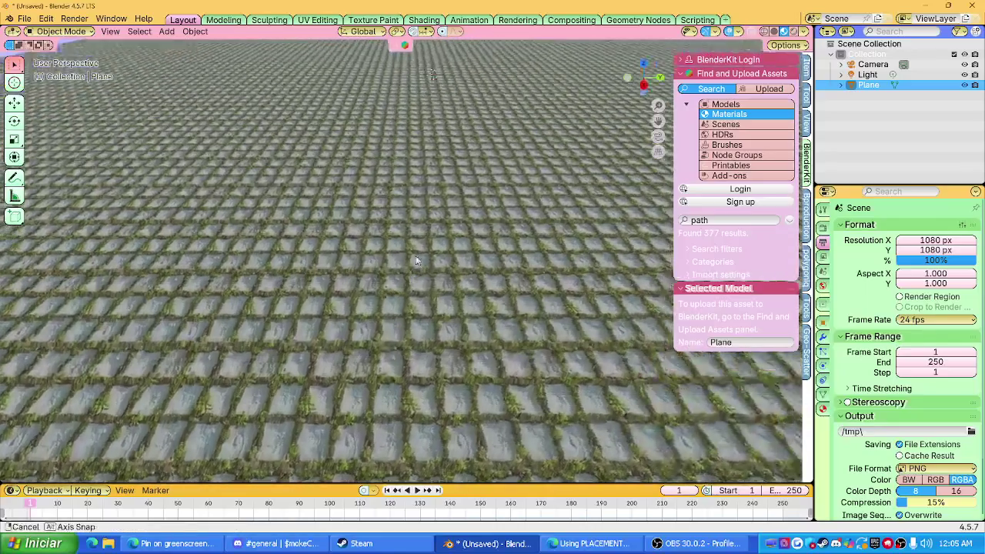
{"action": "left_click", "coordinate": [783, 32]}
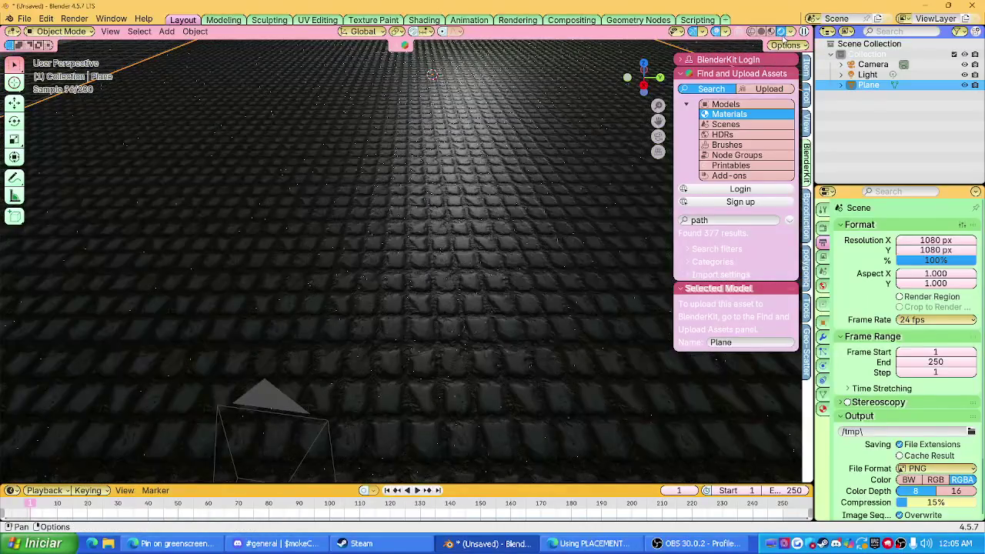
{"action": "left_click", "coordinate": [772, 33]}
{"action": "scroll", "coordinate": [437, 188], "scroll_direction": "down", "scroll_amount": 3}
{"action": "scroll", "coordinate": [437, 189], "scroll_direction": "down", "scroll_amount": 2}
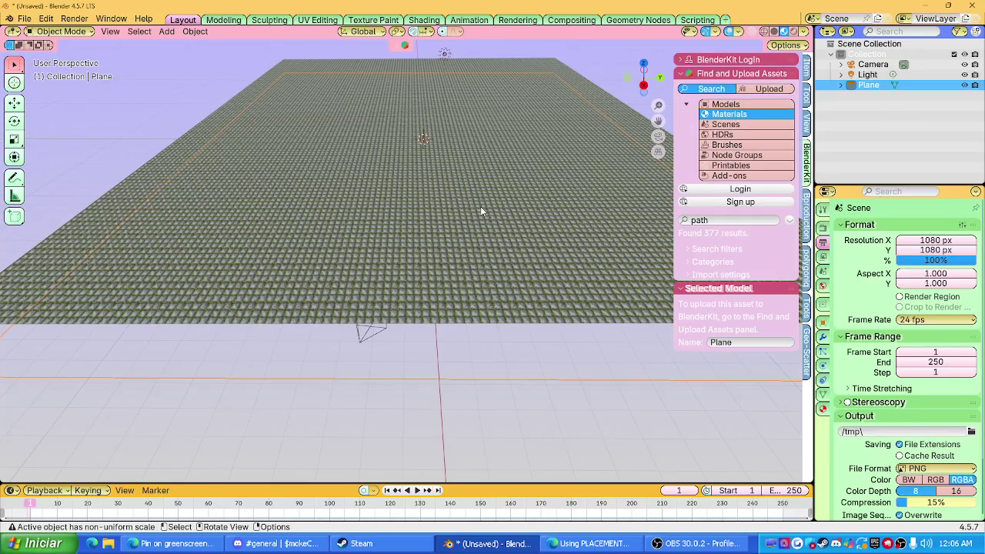
{"action": "scroll", "coordinate": [492, 206], "scroll_direction": "up", "scroll_amount": 1}
{"action": "scroll", "coordinate": [446, 238], "scroll_direction": "up", "scroll_amount": 3}
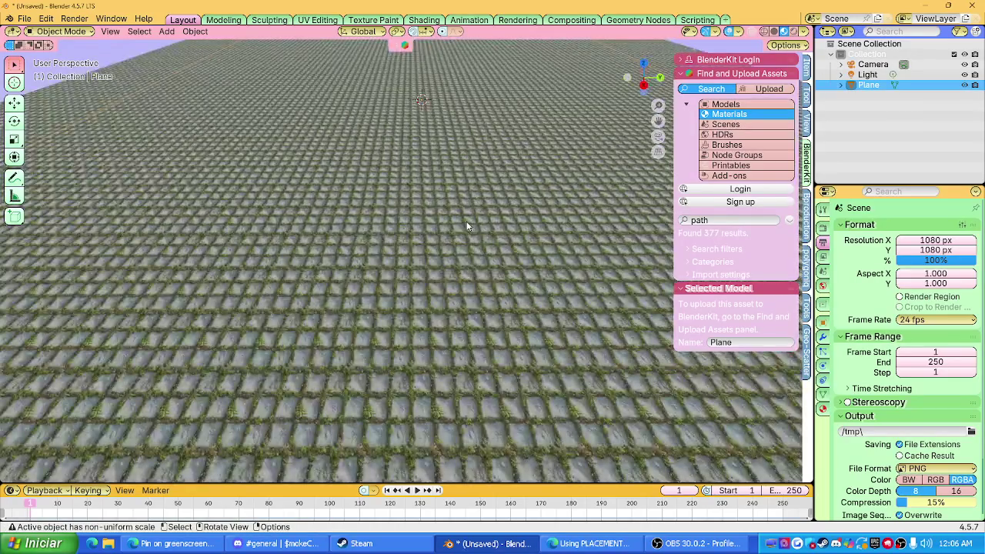
{"action": "scroll", "coordinate": [400, 269], "scroll_direction": "down", "scroll_amount": 3}
Step: Put the plane into Edit Mode for mesh editing
{"action": "key", "text": "Tab"}
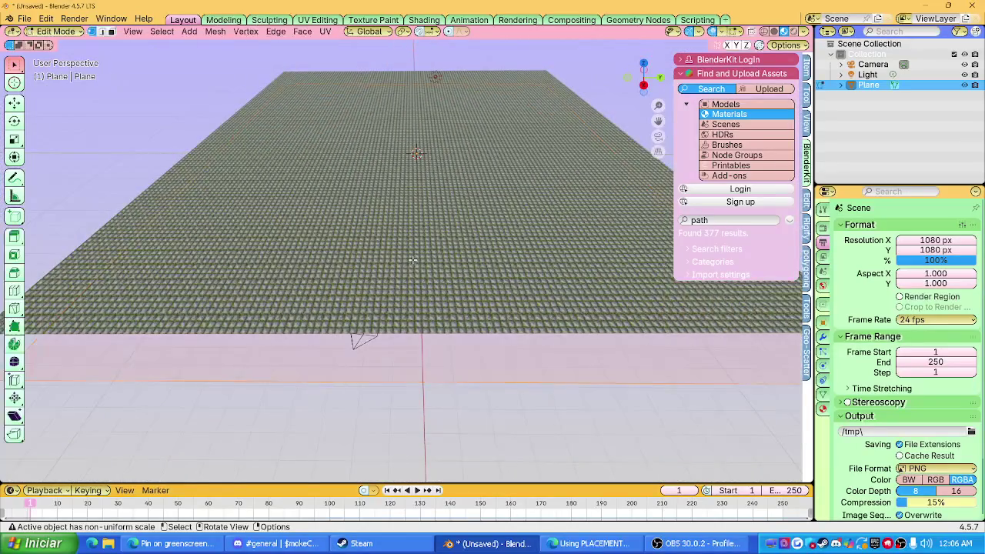
{"action": "key", "text": "g"}
{"action": "left_click", "coordinate": [425, 221]}
{"action": "middle_click_drag", "start_coordinate": [424, 221], "coordinate": [418, 240]}
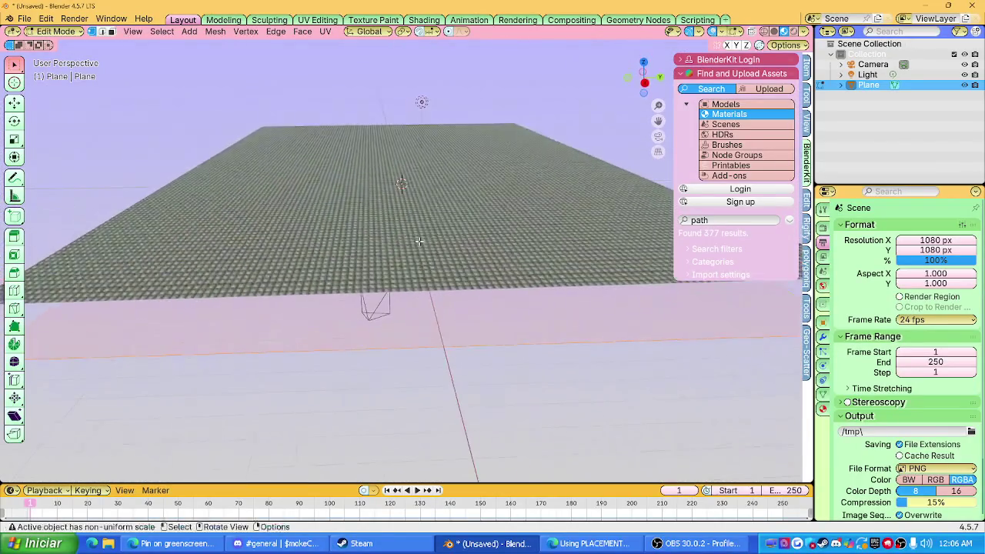
{"action": "key", "text": "Tab"}
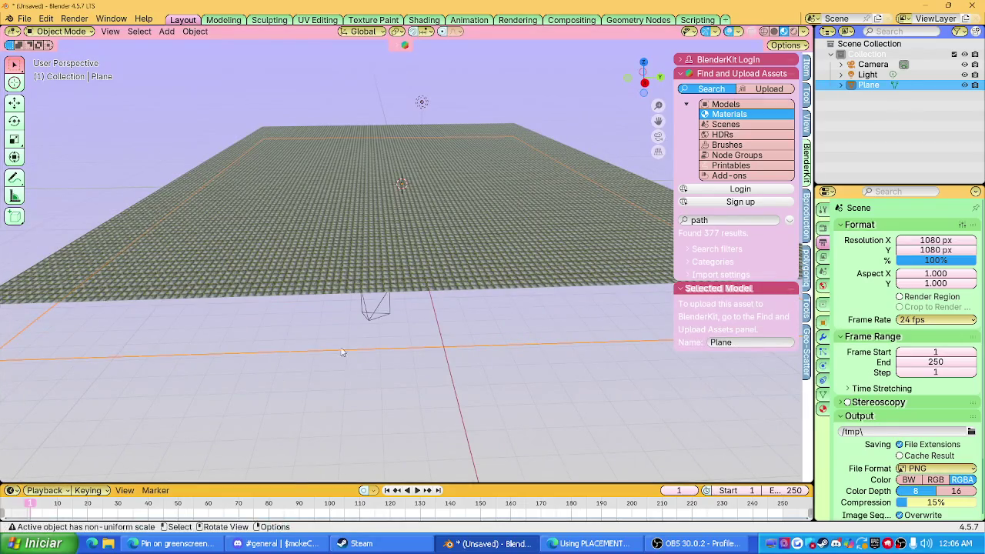
{"action": "key", "text": "Tab"}
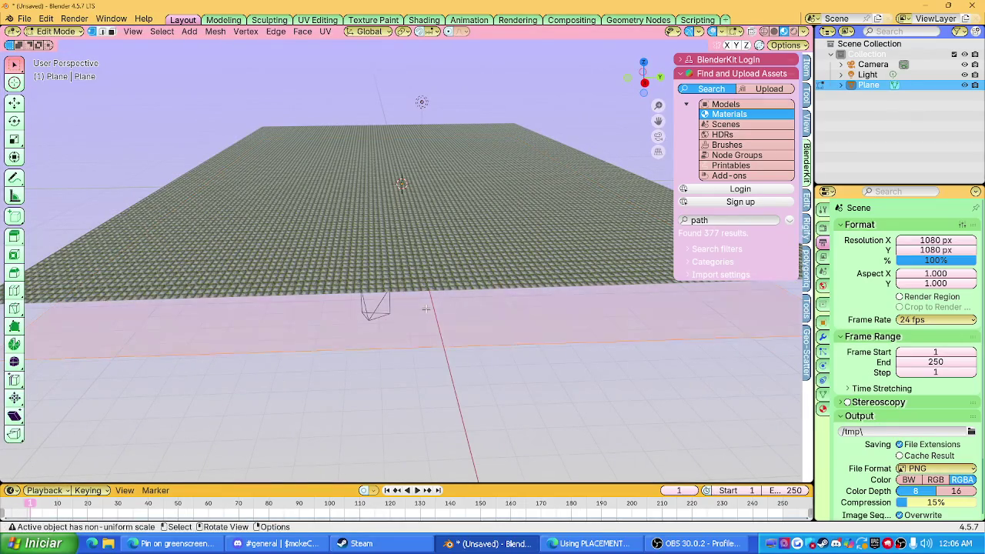
Step: Subdivide the plane mesh with 100 cuts
{"action": "right_click", "coordinate": [426, 308]}
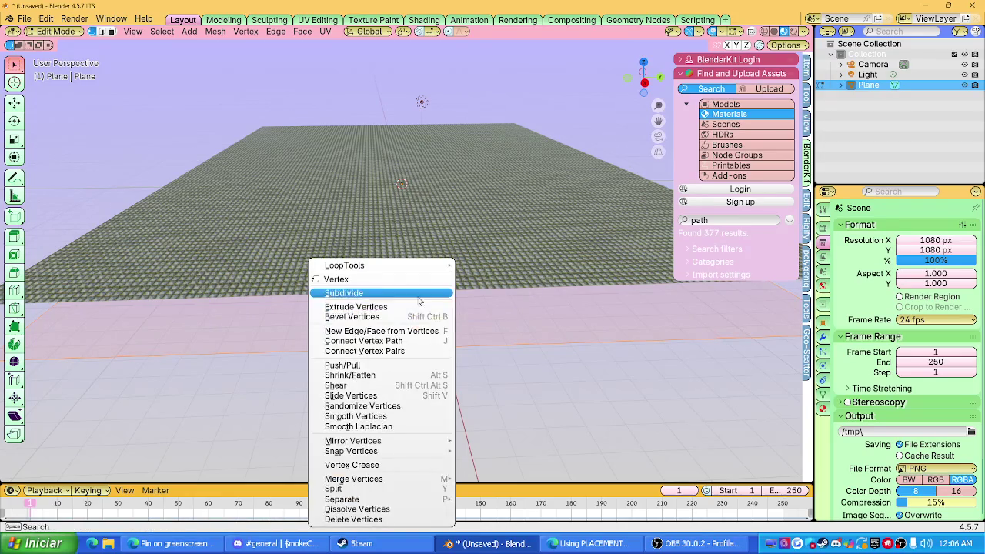
{"action": "left_click", "coordinate": [419, 295]}
{"action": "left_click", "coordinate": [75, 472]}
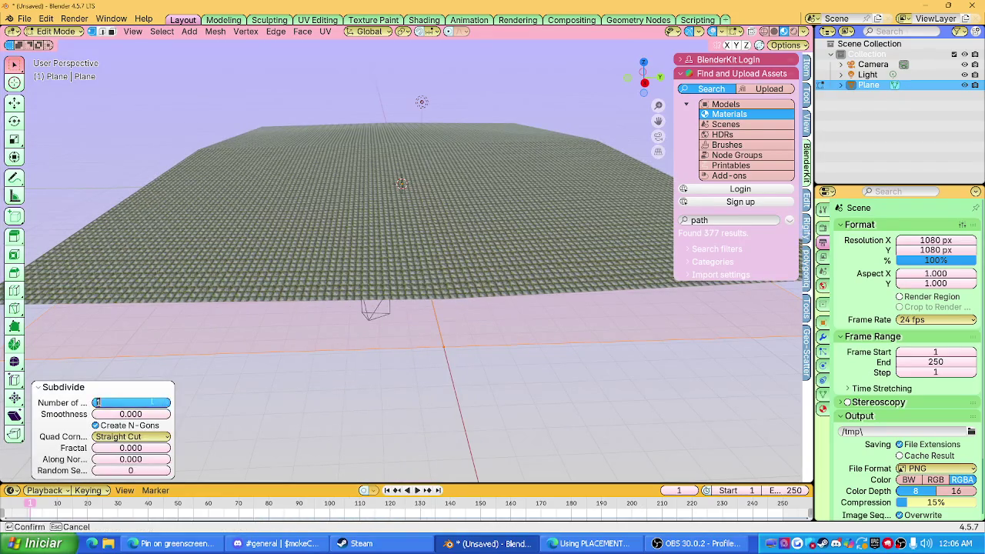
{"action": "type", "text": "100"}
{"action": "key", "text": "Return"}
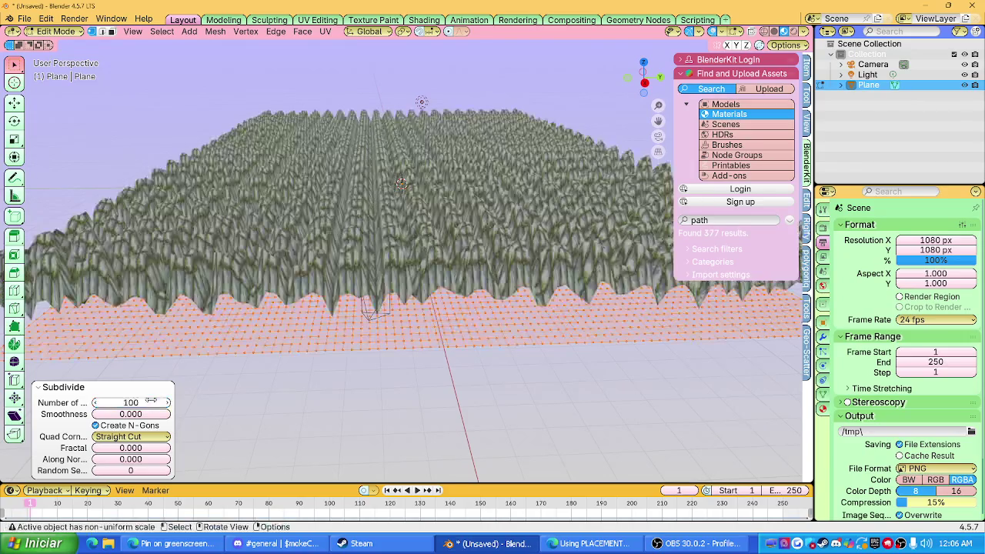
{"action": "mouse_move", "coordinate": [430, 224]}
{"action": "middle_mouse_down"}
{"action": "mouse_move", "coordinate": [429, 282]}
{"action": "mouse_move", "coordinate": [437, 192]}
{"action": "mouse_move", "coordinate": [451, 275]}
{"action": "mouse_move", "coordinate": [444, 318]}
{"action": "mouse_move", "coordinate": [441, 287]}
{"action": "middle_mouse_up"}
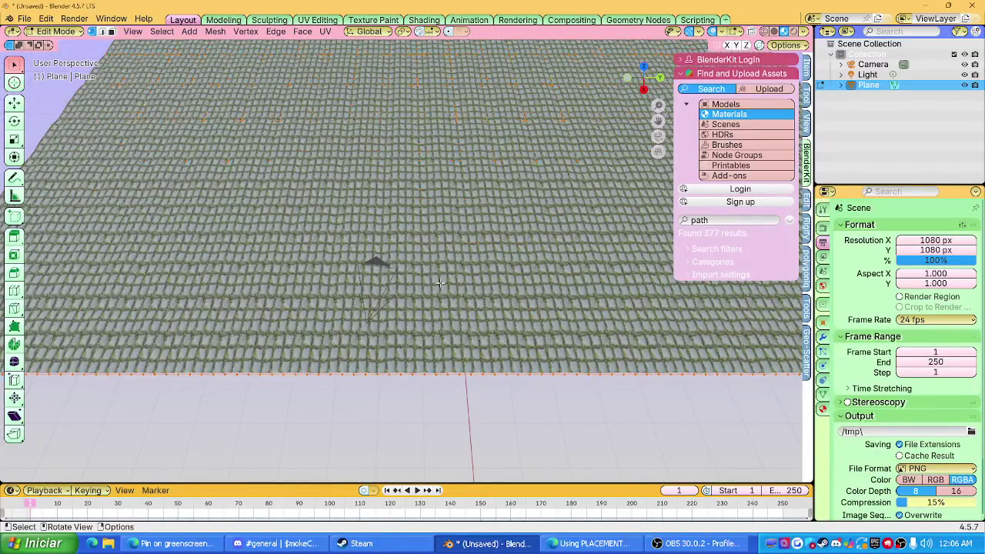
Step: Unwrap the plane with Smart UV Project so the texture spreads across it
{"action": "key", "text": "u"}
{"action": "left_click", "coordinate": [421, 317]}
{"action": "left_click", "coordinate": [428, 416]}
{"action": "middle_click_drag", "start_coordinate": [436, 340], "coordinate": [433, 302]}
{"action": "left_click", "coordinate": [11, 490]}
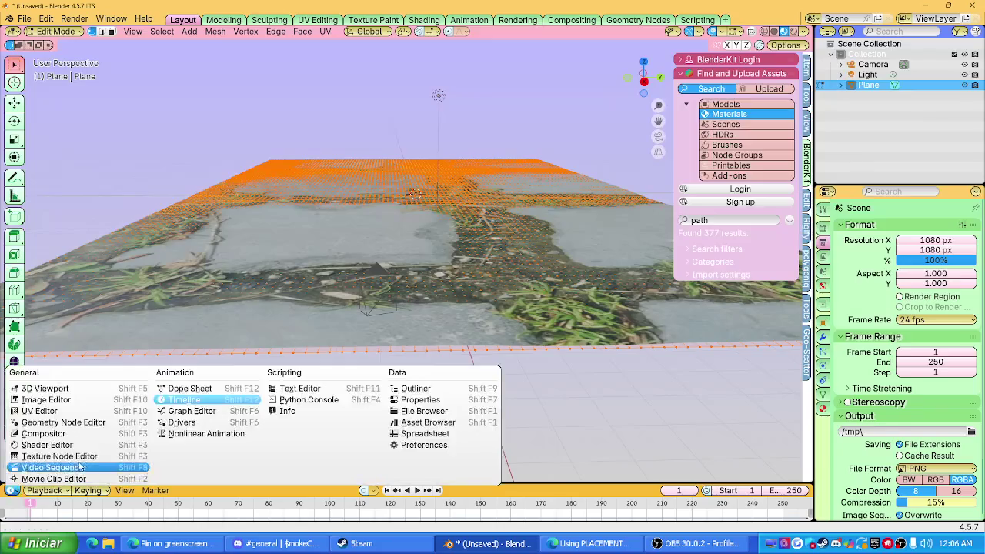
Step: In an enlarged Shader Editor, set the texture mapping scale X and Y to 11
{"action": "left_click", "coordinate": [77, 447]}
{"action": "left_click_drag", "start_coordinate": [370, 486], "coordinate": [369, 310]}
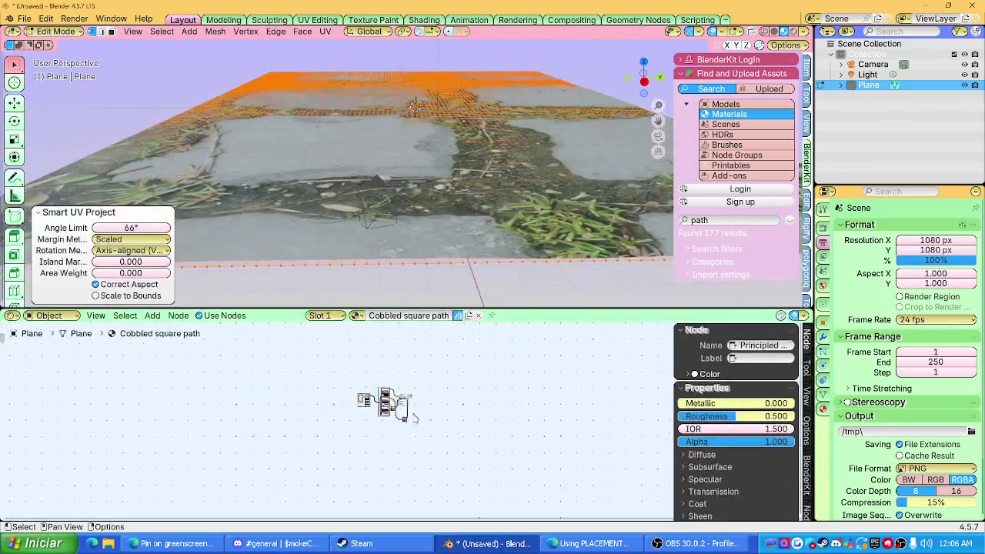
{"action": "scroll", "coordinate": [369, 399], "scroll_direction": "up", "scroll_amount": 2}
{"action": "scroll", "coordinate": [373, 402], "scroll_direction": "up", "scroll_amount": 2}
{"action": "scroll", "coordinate": [381, 407], "scroll_direction": "up", "scroll_amount": 3}
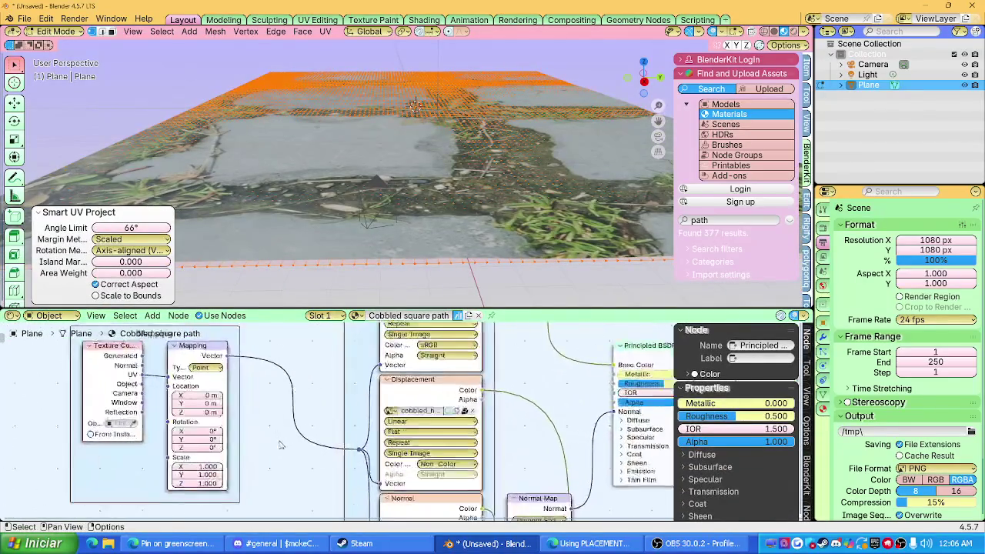
{"action": "scroll", "coordinate": [389, 410], "scroll_direction": "up", "scroll_amount": 3}
{"action": "scroll", "coordinate": [350, 404], "scroll_direction": "up", "scroll_amount": 3}
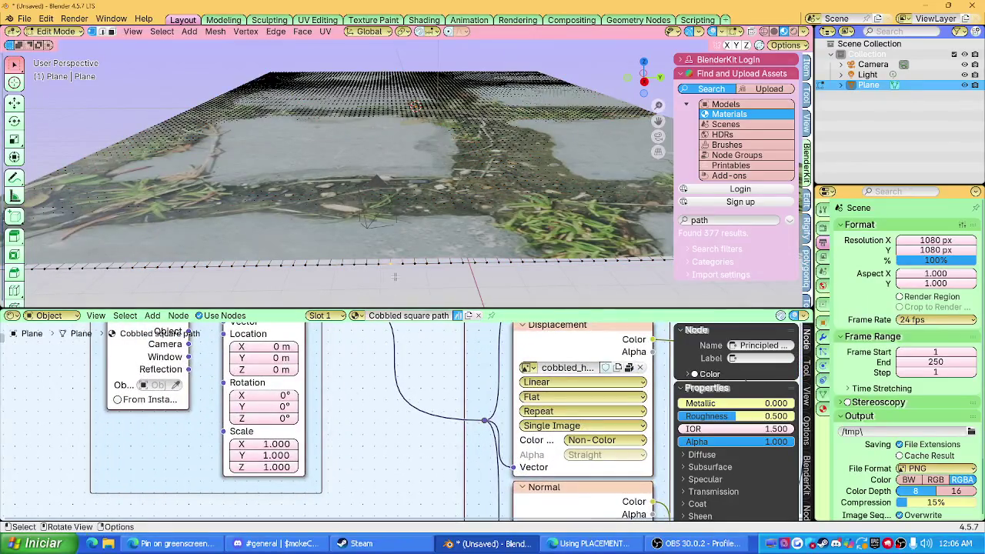
{"action": "scroll", "coordinate": [346, 410], "scroll_direction": "up", "scroll_amount": 2}
{"action": "scroll", "coordinate": [351, 444], "scroll_direction": "up", "scroll_amount": 2}
{"action": "mouse_move", "coordinate": [281, 458]}
{"action": "left_mouse_down"}
{"action": "mouse_move", "coordinate": [431, 459]}
{"action": "mouse_move", "coordinate": [404, 459]}
{"action": "left_mouse_up"}
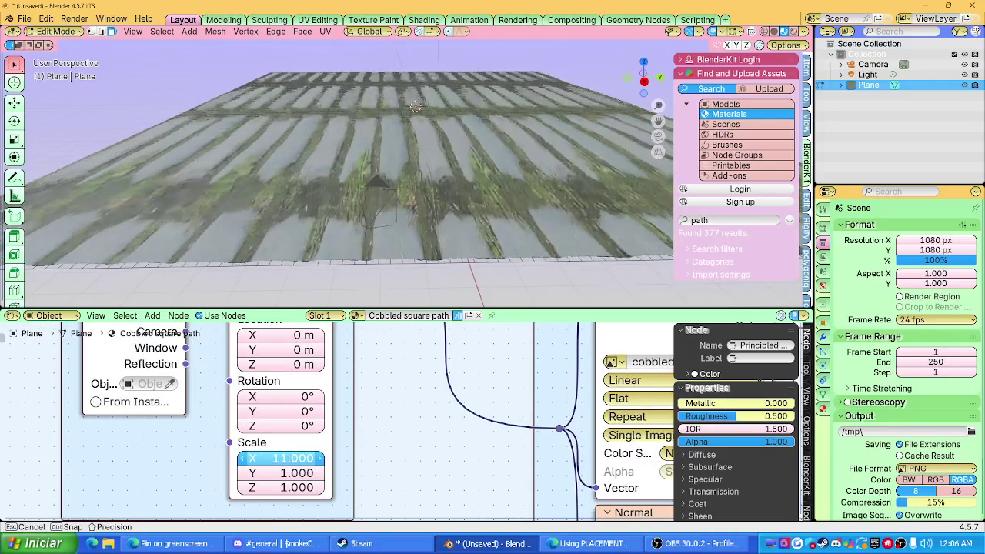
{"action": "mouse_move", "coordinate": [281, 472]}
{"action": "left_mouse_down"}
{"action": "mouse_move", "coordinate": [446, 472]}
{"action": "mouse_move", "coordinate": [287, 460]}
{"action": "left_mouse_up"}
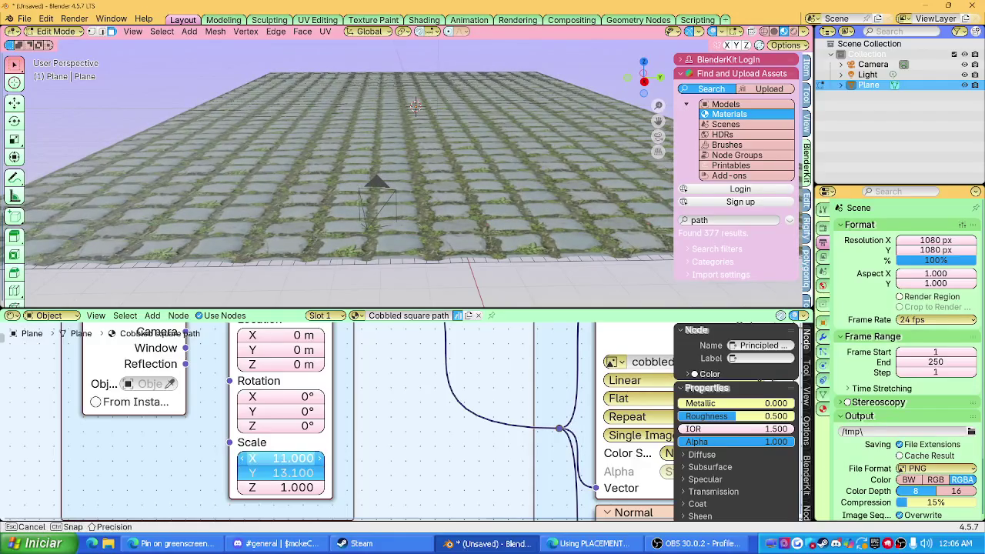
{"action": "key", "text": "Return"}
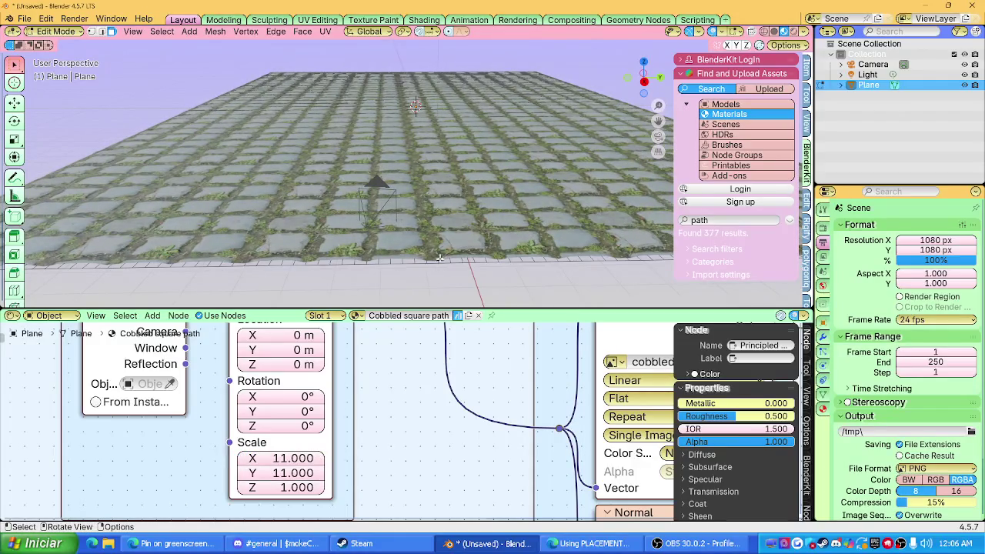
Step: Switch the viewport to Rendered shading and take the plane out of Edit Mode
{"action": "middle_click_drag", "start_coordinate": [439, 266], "coordinate": [431, 200], "text": "shift"}
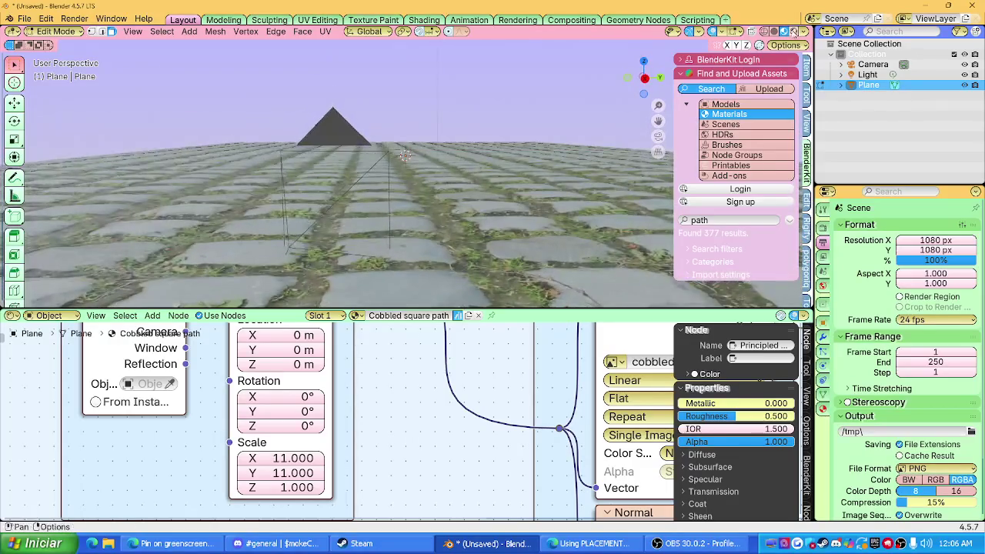
{"action": "left_click", "coordinate": [793, 32]}
{"action": "mouse_move", "coordinate": [494, 214]}
{"action": "middle_mouse_down"}
{"action": "mouse_move", "coordinate": [454, 250]}
{"action": "mouse_move", "coordinate": [482, 201]}
{"action": "mouse_move", "coordinate": [438, 175]}
{"action": "middle_mouse_up"}
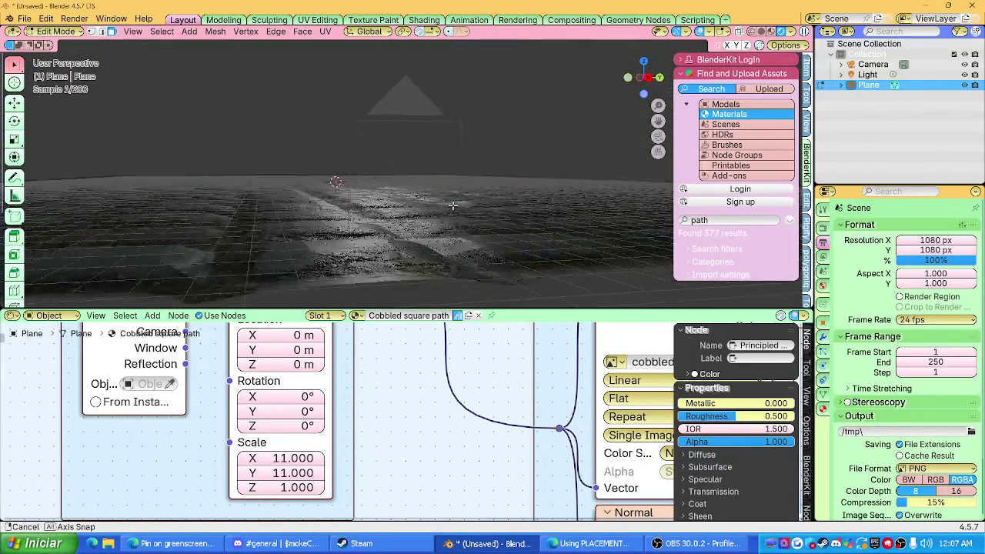
{"action": "key", "text": "Tab"}
{"action": "key", "text": "Tab"}
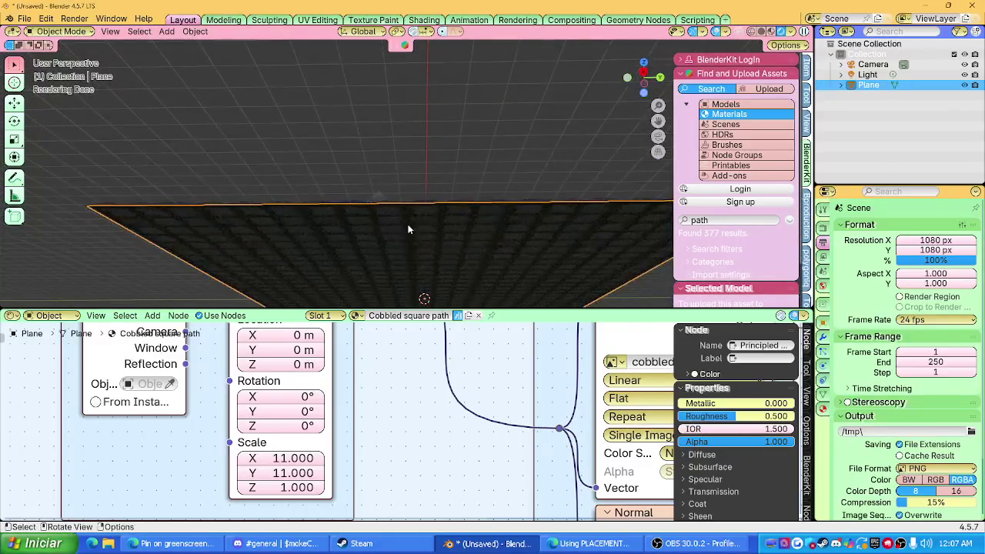
{"action": "middle_click_drag", "start_coordinate": [437, 175], "coordinate": [423, 234]}
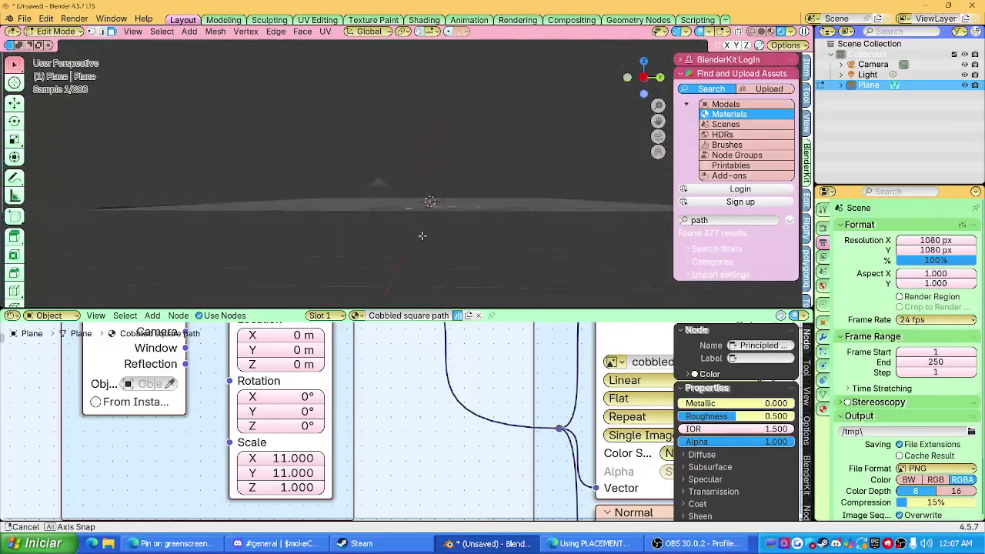
Step: Enable the Statistics overlay in the viewport
{"action": "left_click", "coordinate": [710, 32]}
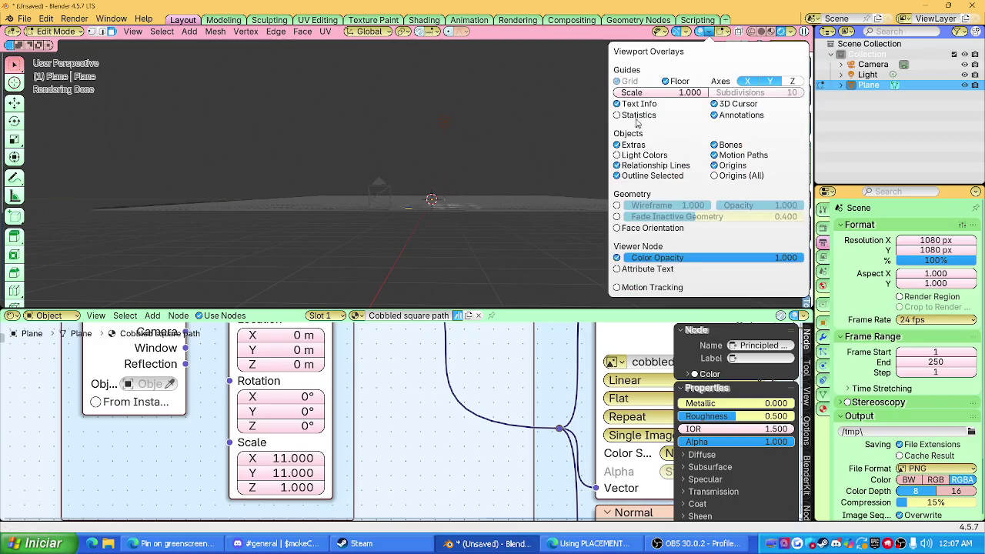
{"action": "left_click", "coordinate": [637, 117]}
{"action": "key", "text": "Tab"}
{"action": "mouse_move", "coordinate": [454, 201]}
{"action": "middle_mouse_down"}
{"action": "mouse_move", "coordinate": [465, 229]}
{"action": "mouse_move", "coordinate": [433, 144]}
{"action": "middle_mouse_up"}
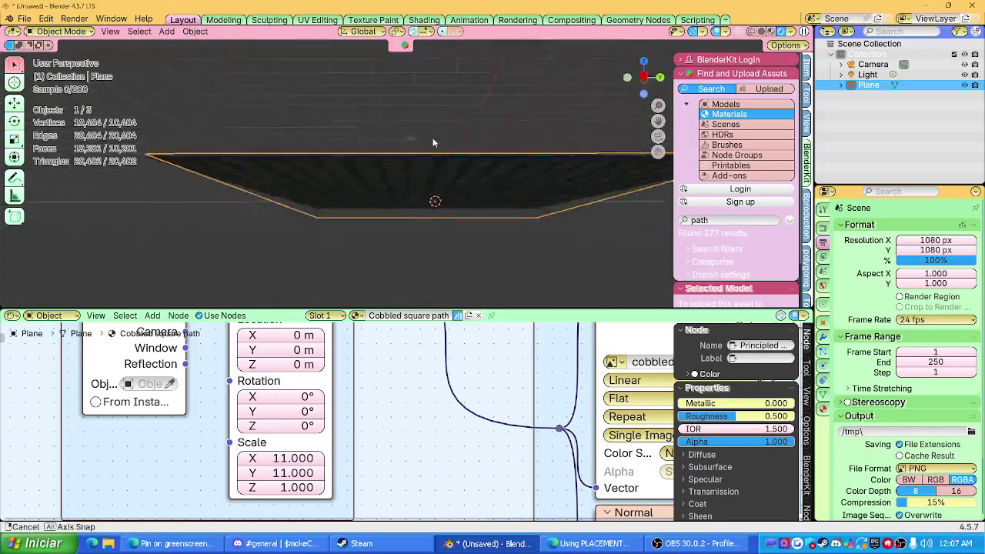
Step: Subdivide the plane mesh again with 2 cuts, reaching 164,025 vertices
{"action": "key", "text": "Tab"}
{"action": "key", "text": "u"}
{"action": "key", "text": "Escape"}
{"action": "right_click", "coordinate": [408, 161]}
{"action": "left_click", "coordinate": [416, 189]}
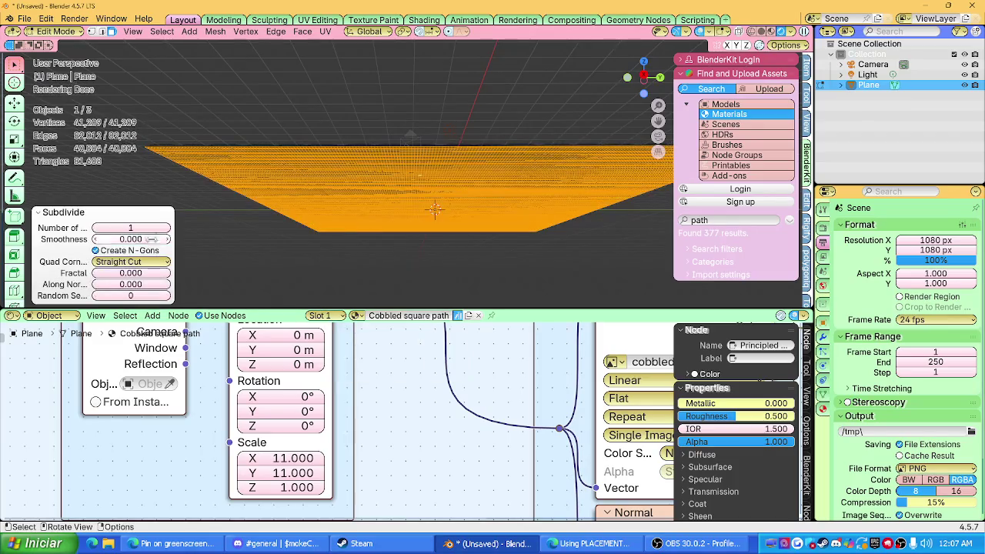
{"action": "left_click_drag", "start_coordinate": [131, 228], "coordinate": [142, 227]}
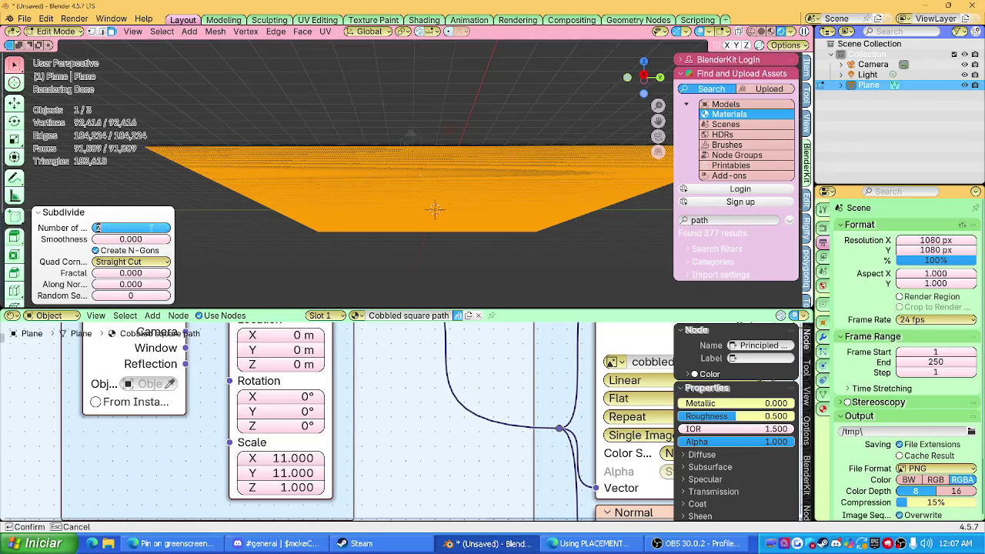
{"action": "key", "text": "Return"}
Step: Apply Shade Auto Smooth to the plane in Object Mode
{"action": "key", "text": "Tab"}
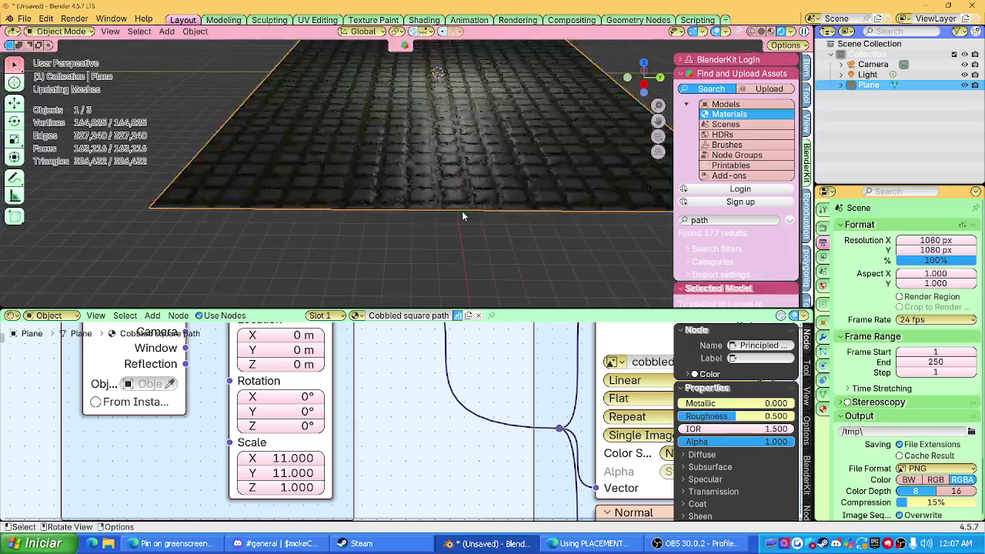
{"action": "mouse_move", "coordinate": [465, 197]}
{"action": "middle_mouse_down"}
{"action": "mouse_move", "coordinate": [465, 179]}
{"action": "mouse_move", "coordinate": [456, 201]}
{"action": "middle_mouse_up"}
{"action": "right_click", "coordinate": [458, 204]}
{"action": "left_click", "coordinate": [456, 216]}
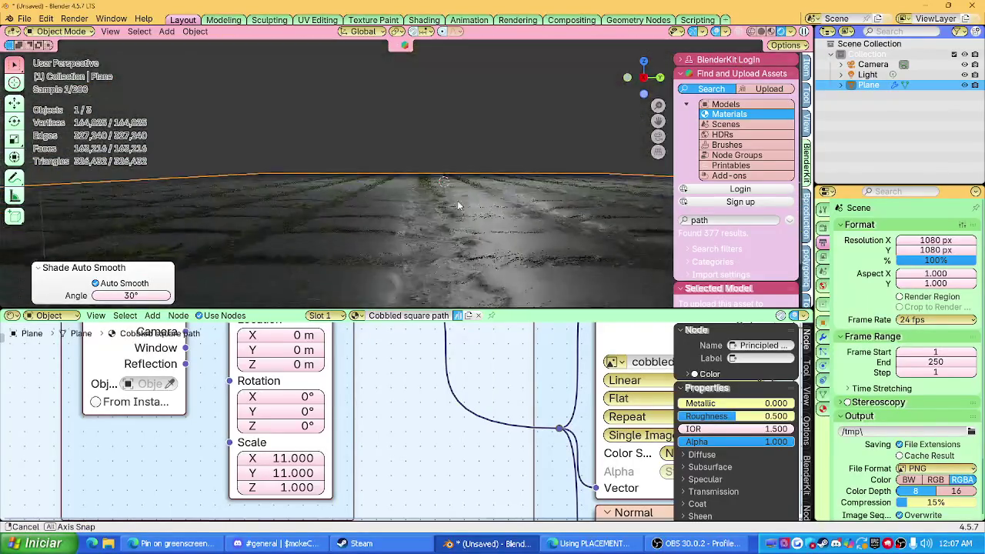
Step: Enlarge the 3D viewport over the node editor and toggle the plane's Edit Mode
{"action": "middle_click_drag", "start_coordinate": [456, 202], "coordinate": [462, 236]}
{"action": "scroll", "coordinate": [431, 234], "scroll_direction": "down", "scroll_amount": 8}
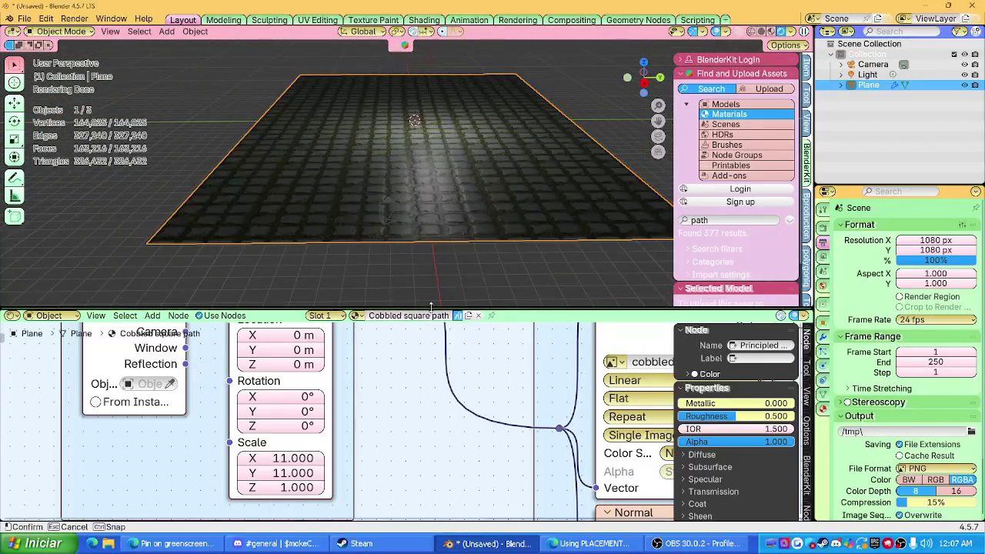
{"action": "left_click_drag", "start_coordinate": [431, 307], "coordinate": [431, 426]}
{"action": "key", "text": "Tab"}
{"action": "mouse_move", "coordinate": [458, 309]}
{"action": "middle_mouse_down"}
{"action": "mouse_move", "coordinate": [453, 233]}
{"action": "mouse_move", "coordinate": [437, 281]}
{"action": "mouse_move", "coordinate": [438, 353]}
{"action": "middle_mouse_up"}
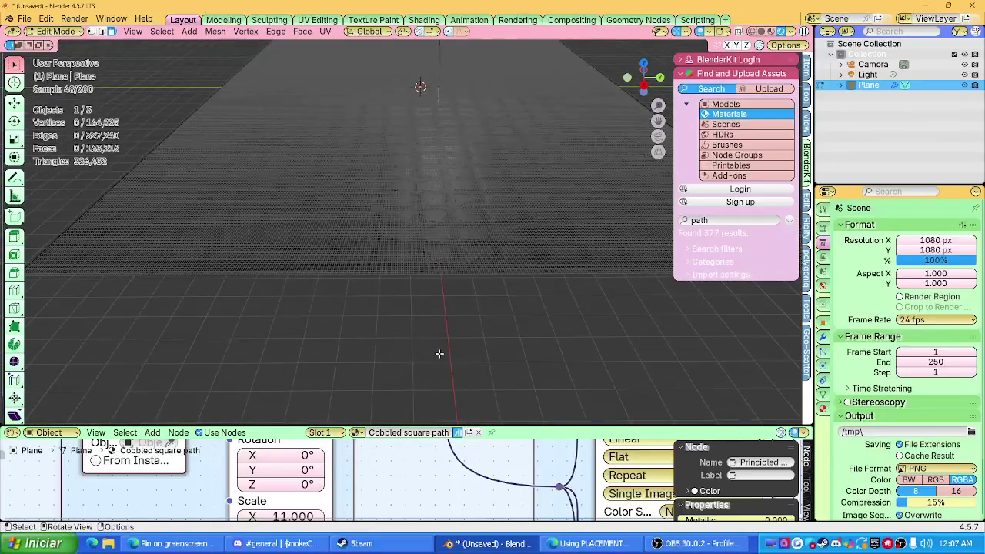
{"action": "key", "text": "Tab"}
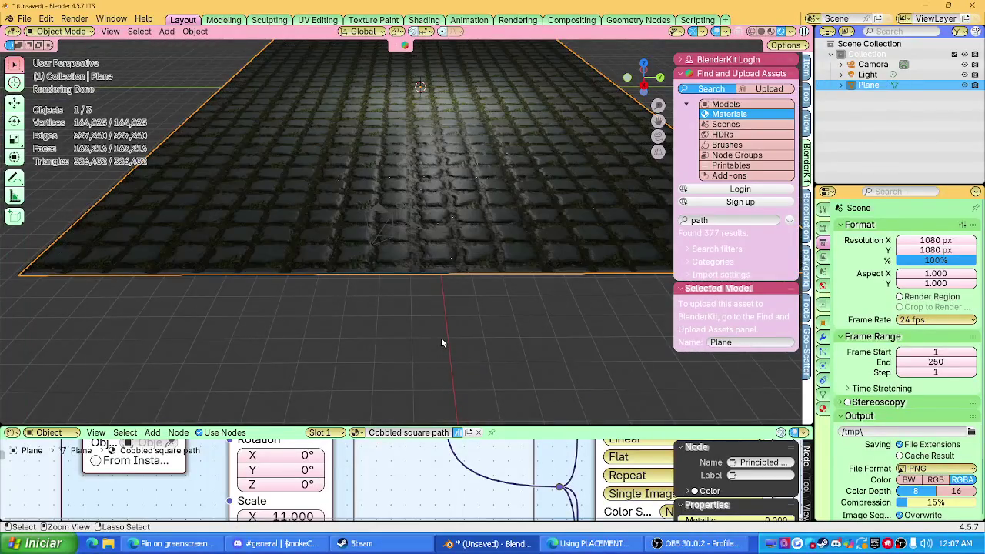
Step: Return the plane to 10,404 vertices, reapply Shade Auto Smooth, and select the light
{"action": "key", "text": "Tab"}
{"action": "key", "text": "a"}
{"action": "key", "text": "Tab"}
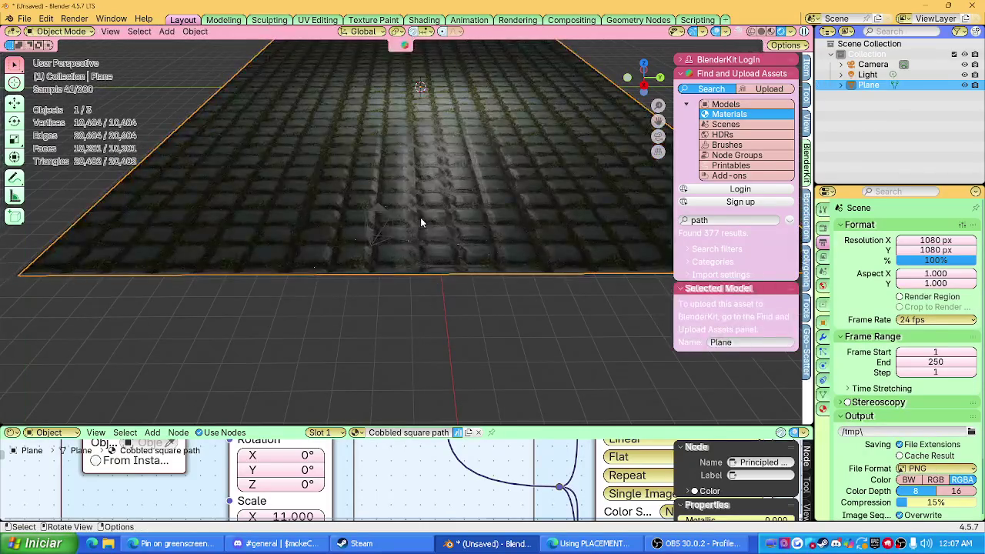
{"action": "right_click", "coordinate": [420, 217]}
{"action": "left_click", "coordinate": [421, 218]}
{"action": "mouse_move", "coordinate": [427, 247]}
{"action": "middle_mouse_down"}
{"action": "mouse_move", "coordinate": [443, 181]}
{"action": "mouse_move", "coordinate": [451, 215]}
{"action": "middle_mouse_up"}
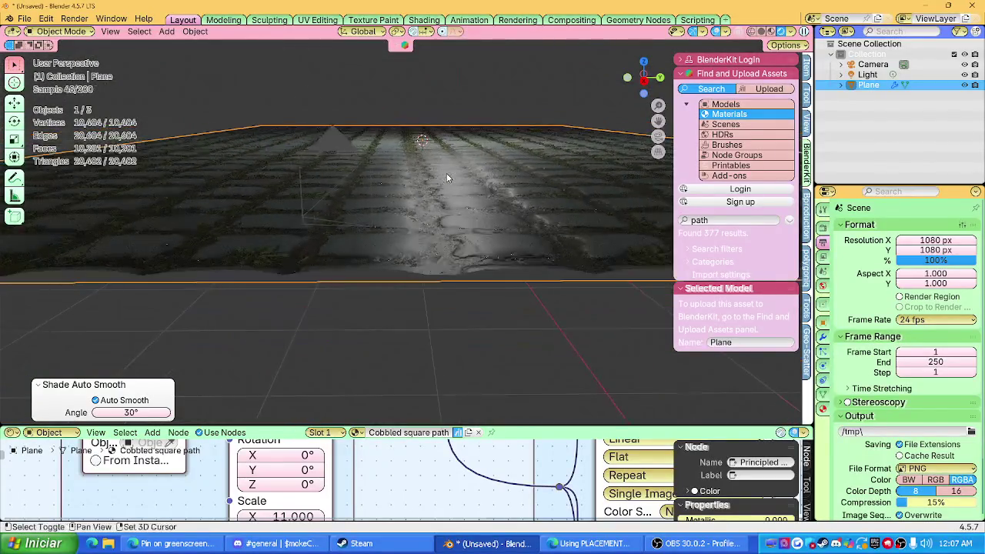
{"action": "left_click", "coordinate": [431, 131]}
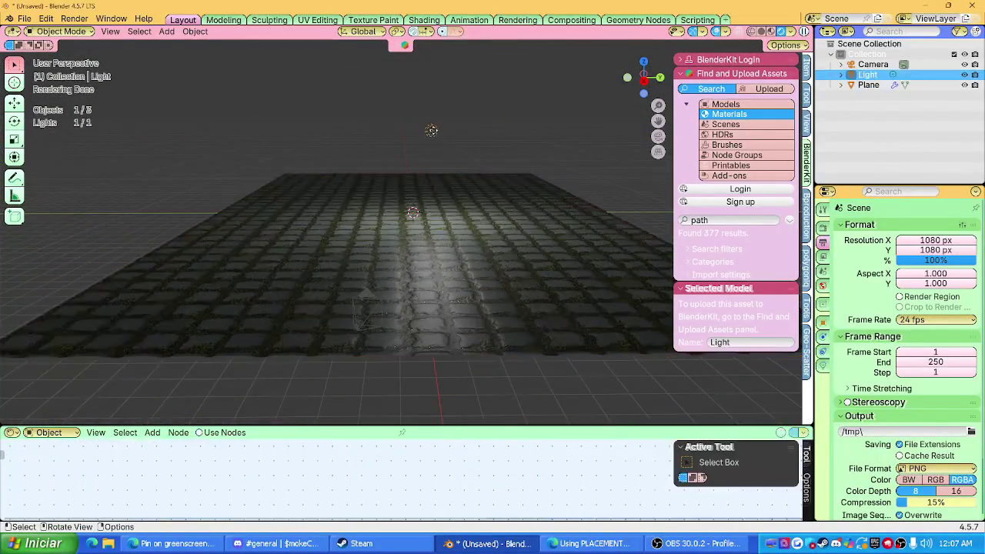
Step: Move the point light 17.998 m in X and −3.214 m in Y, and raise its exposure to 2.055
{"action": "key", "text": "g"}
{"action": "key", "text": "g"}
{"action": "key", "text": "KP_7"}
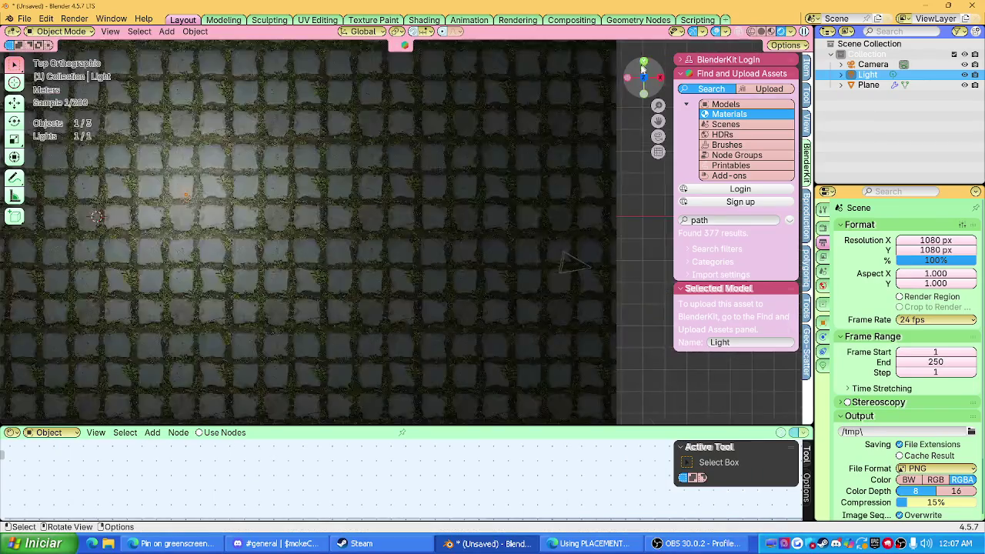
{"action": "scroll", "coordinate": [506, 249], "scroll_direction": "down", "scroll_amount": 2}
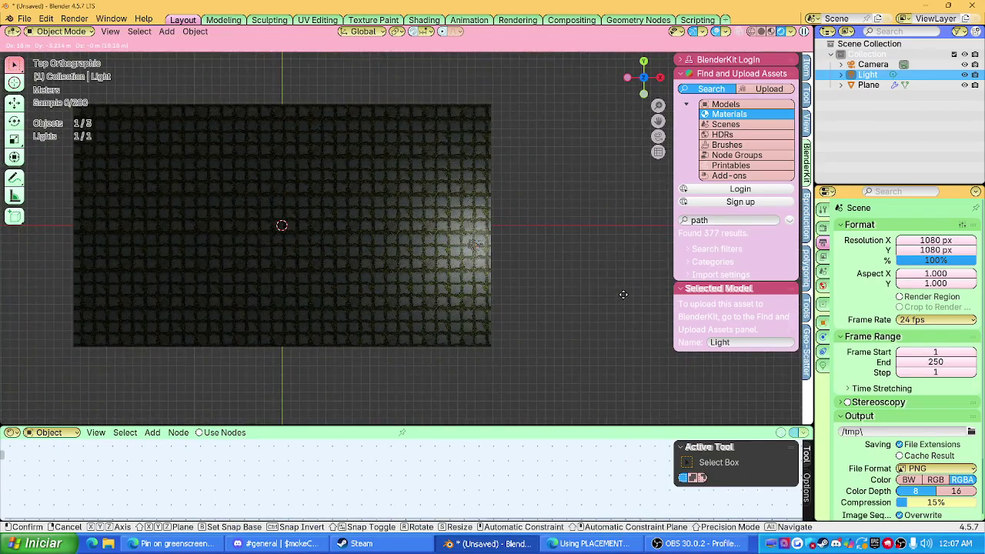
{"action": "left_click", "coordinate": [623, 294]}
{"action": "left_click", "coordinate": [823, 364]}
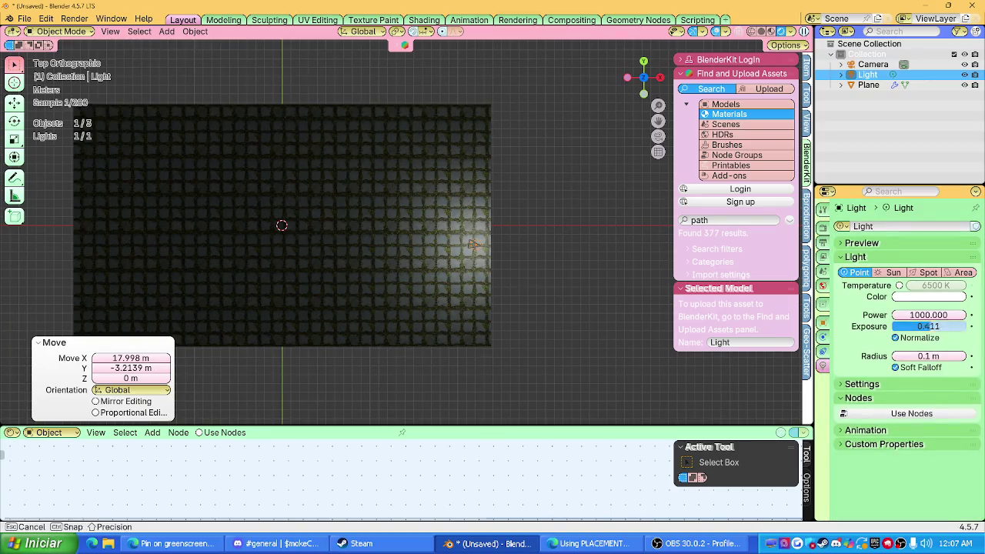
{"action": "left_click_drag", "start_coordinate": [928, 327], "coordinate": [954, 326]}
Step: View the lit plane through the scene camera, tilted down toward it, and reselect the plane
{"action": "mouse_move", "coordinate": [549, 274]}
{"action": "middle_mouse_down"}
{"action": "mouse_move", "coordinate": [367, 147]}
{"action": "mouse_move", "coordinate": [352, 150]}
{"action": "mouse_move", "coordinate": [400, 194]}
{"action": "middle_mouse_up"}
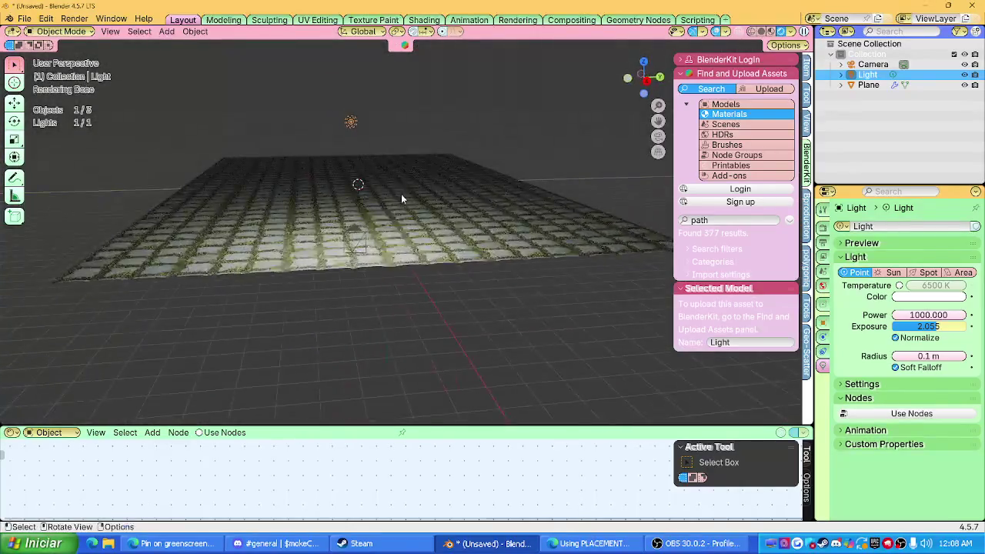
{"action": "scroll", "coordinate": [462, 212], "scroll_direction": "up", "scroll_amount": 5}
{"action": "scroll", "coordinate": [462, 211], "scroll_direction": "up", "scroll_amount": 3}
{"action": "scroll", "coordinate": [456, 223], "scroll_direction": "up", "scroll_amount": 2}
{"action": "middle_click_drag", "start_coordinate": [456, 222], "coordinate": [463, 222]}
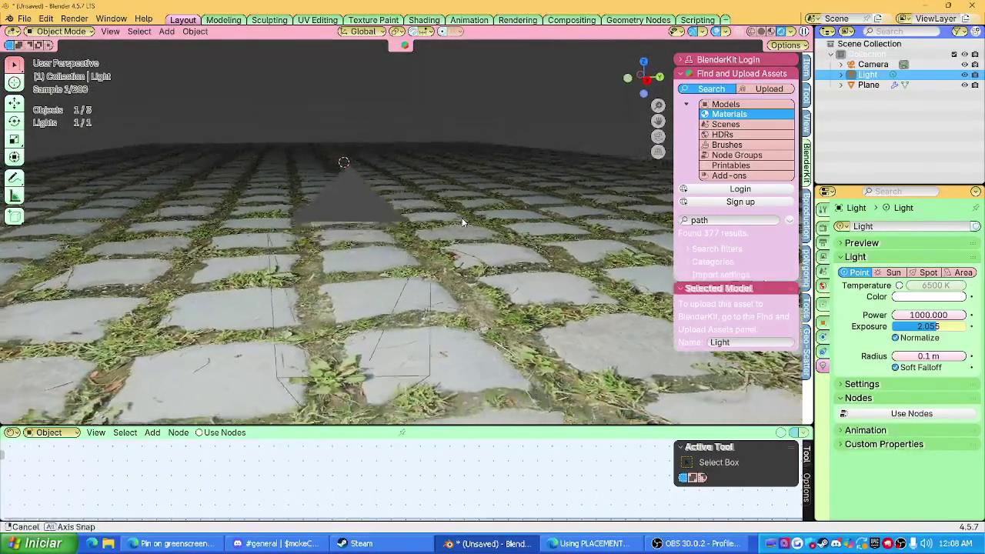
{"action": "left_click", "coordinate": [657, 137]}
{"action": "mouse_move", "coordinate": [658, 137]}
{"action": "middle_mouse_down"}
{"action": "mouse_move", "coordinate": [489, 212]}
{"action": "mouse_move", "coordinate": [495, 239]}
{"action": "mouse_move", "coordinate": [496, 223]}
{"action": "mouse_move", "coordinate": [583, 196]}
{"action": "mouse_move", "coordinate": [475, 227]}
{"action": "mouse_move", "coordinate": [416, 231]}
{"action": "middle_mouse_up"}
{"action": "scroll", "coordinate": [408, 230], "scroll_direction": "down", "scroll_amount": 5}
{"action": "left_click", "coordinate": [428, 302]}
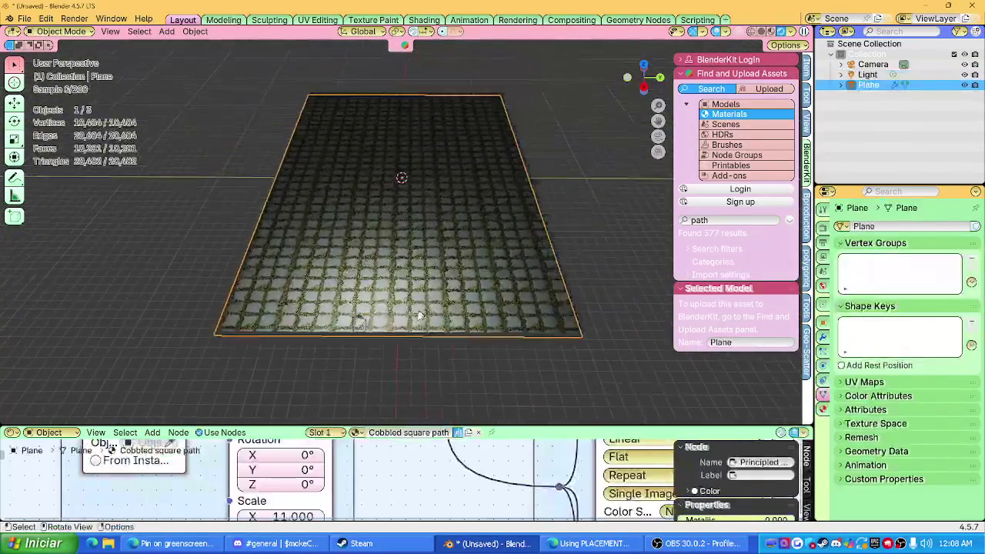
Step: Frame the node tree in an enlarged node editor and unlink the plane's current material
{"action": "left_click_drag", "start_coordinate": [177, 425], "coordinate": [247, 302]}
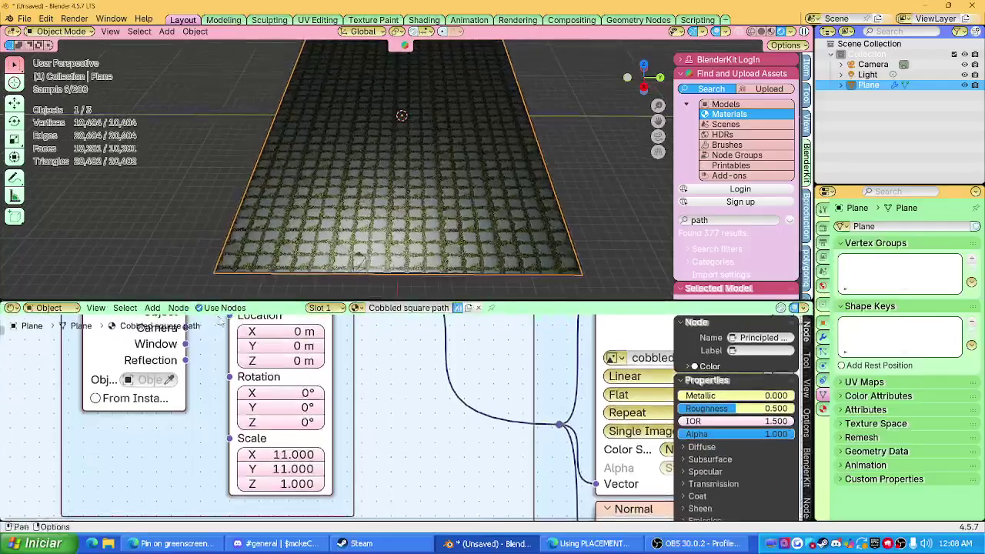
{"action": "key", "text": "Home"}
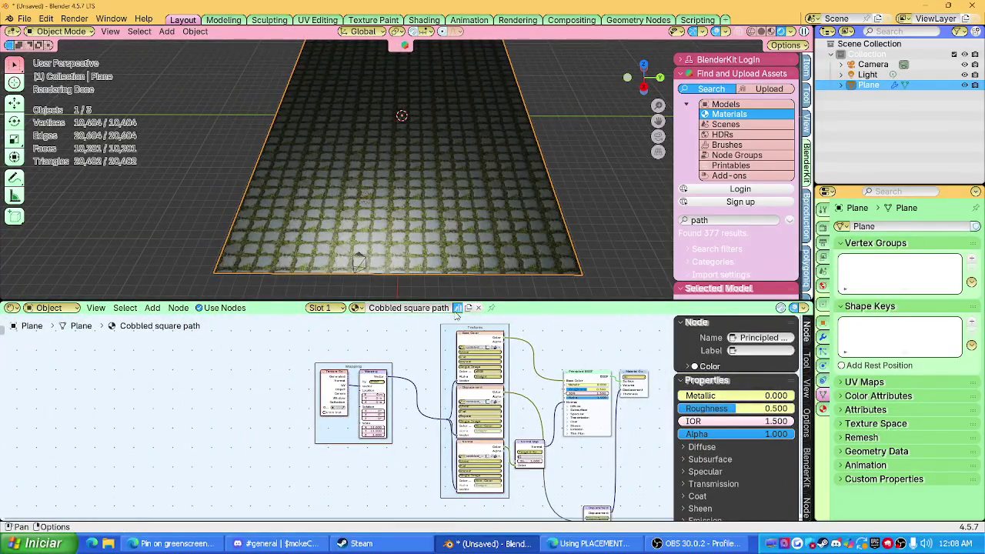
{"action": "left_click", "coordinate": [478, 307]}
{"action": "left_click_drag", "start_coordinate": [478, 302], "coordinate": [492, 398]}
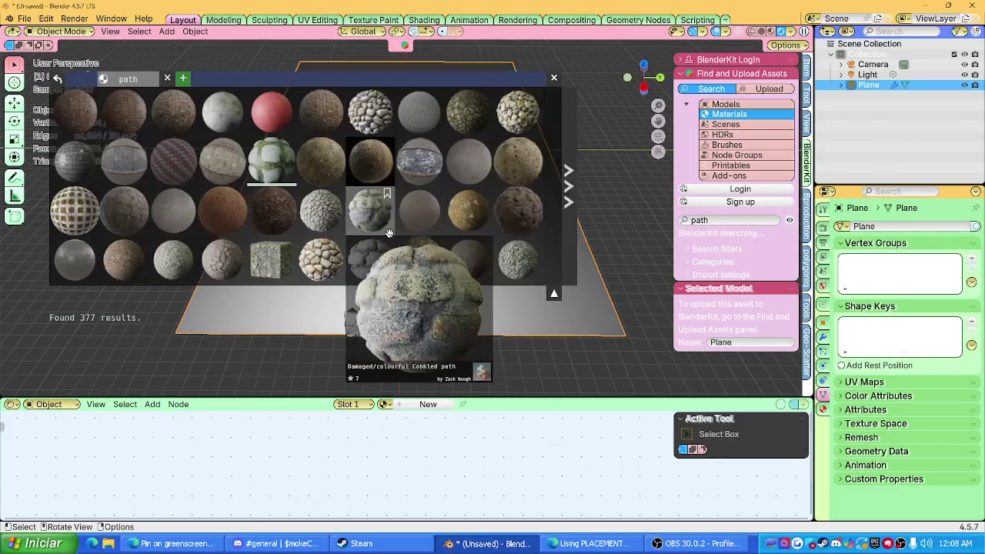
Step: Browse the BlenderKit path results and apply the Rocky Ground material to the plane
{"action": "scroll", "coordinate": [291, 259], "scroll_direction": "down", "scroll_amount": 4}
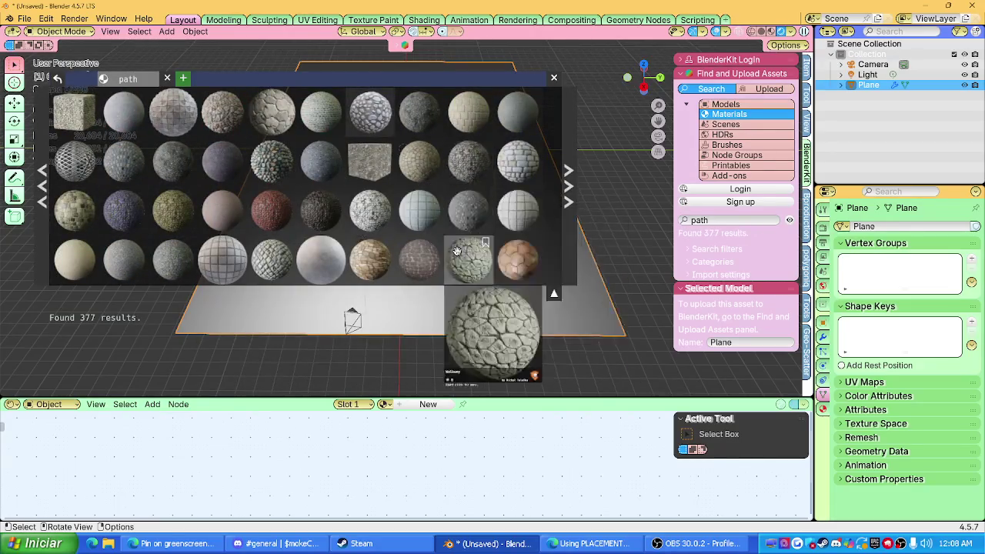
{"action": "scroll", "coordinate": [231, 231], "scroll_direction": "down", "scroll_amount": 3}
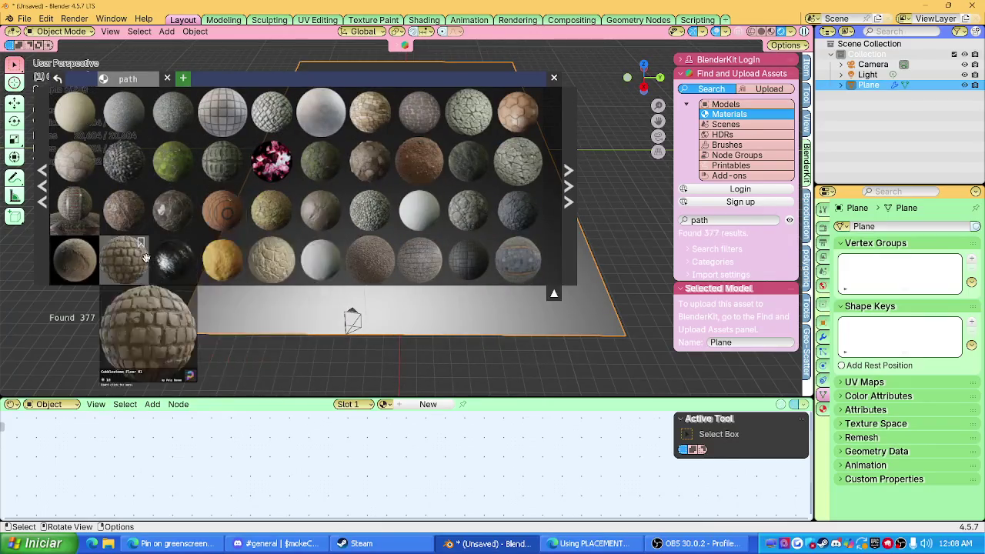
{"action": "scroll", "coordinate": [377, 257], "scroll_direction": "down", "scroll_amount": 3}
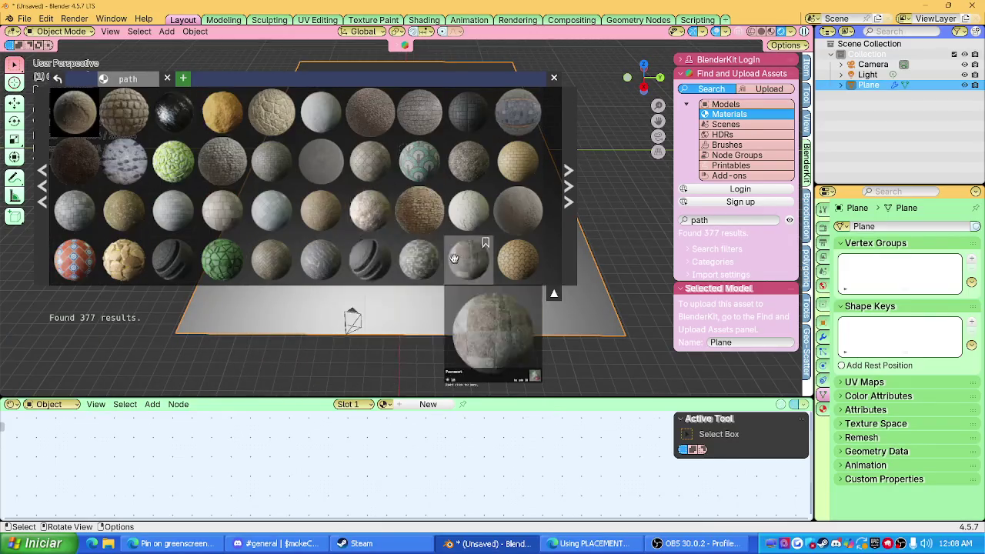
{"action": "scroll", "coordinate": [229, 263], "scroll_direction": "down", "scroll_amount": 3}
{"action": "scroll", "coordinate": [323, 263], "scroll_direction": "down", "scroll_amount": 3}
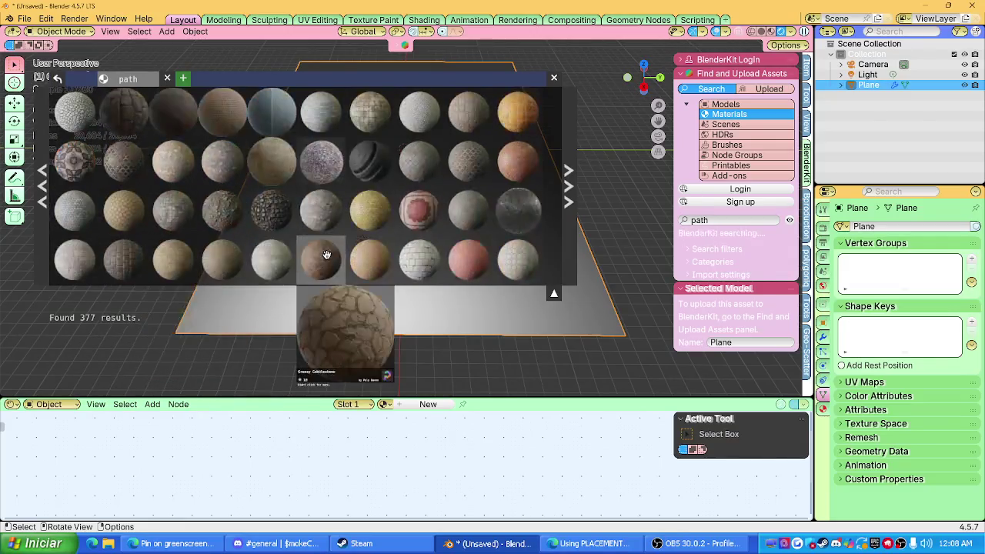
{"action": "left_click", "coordinate": [200, 213]}
{"action": "scroll", "coordinate": [200, 213], "scroll_direction": "up", "scroll_amount": 2}
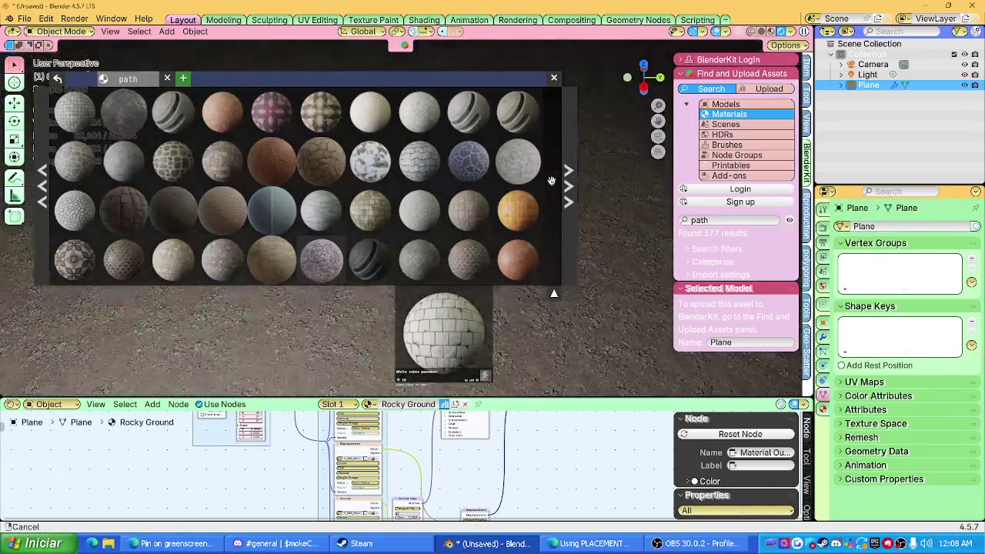
{"action": "left_click", "coordinate": [553, 77]}
{"action": "mouse_move", "coordinate": [506, 209]}
{"action": "middle_mouse_down"}
{"action": "mouse_move", "coordinate": [465, 215]}
{"action": "mouse_move", "coordinate": [477, 267]}
{"action": "middle_mouse_up"}
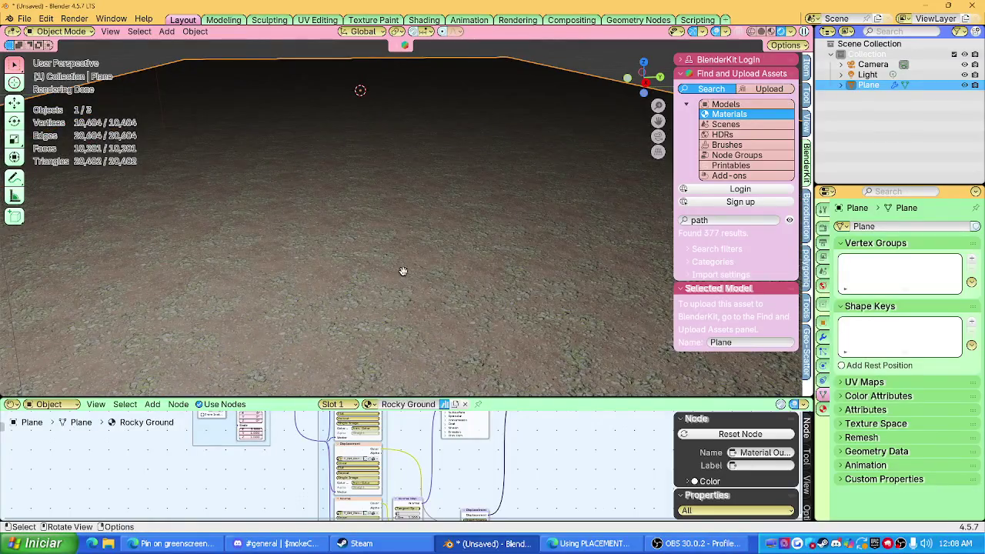
Step: Lower the Rocky Ground shader's IOR from 1.500 to 1.000
{"action": "middle_click_drag", "start_coordinate": [397, 459], "coordinate": [460, 446]}
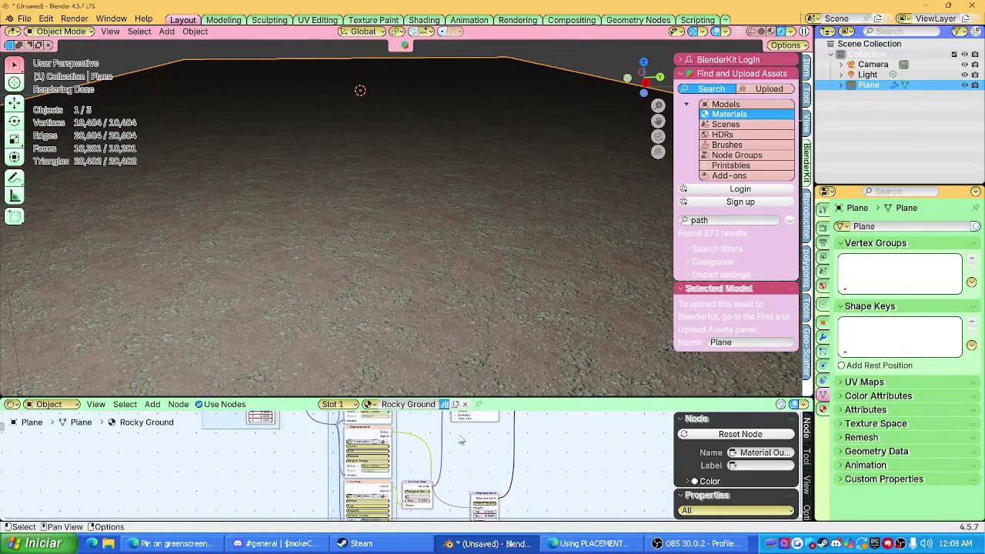
{"action": "left_click_drag", "start_coordinate": [461, 399], "coordinate": [460, 245]}
{"action": "scroll", "coordinate": [442, 359], "scroll_direction": "up", "scroll_amount": 3}
{"action": "scroll", "coordinate": [442, 360], "scroll_direction": "down", "scroll_amount": 2, "text": "shift"}
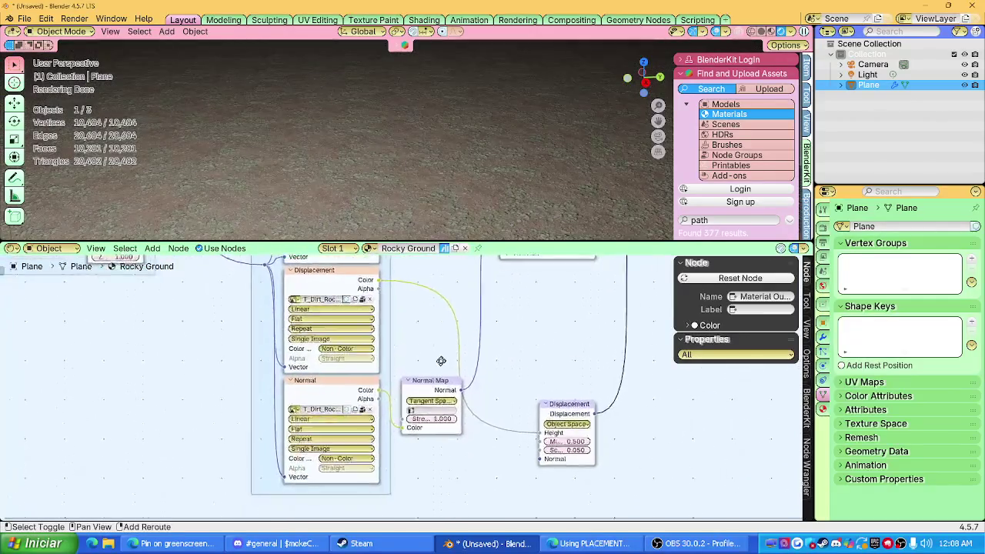
{"action": "middle_click_drag", "start_coordinate": [442, 359], "coordinate": [309, 340]}
{"action": "left_click_drag", "start_coordinate": [417, 414], "coordinate": [384, 414]}
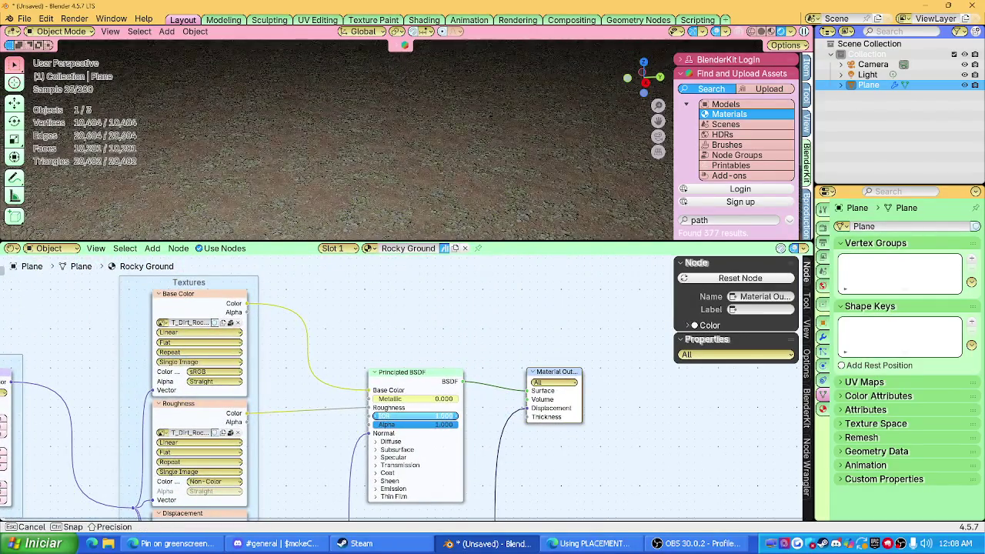
{"action": "middle_click_drag", "start_coordinate": [416, 192], "coordinate": [411, 171]}
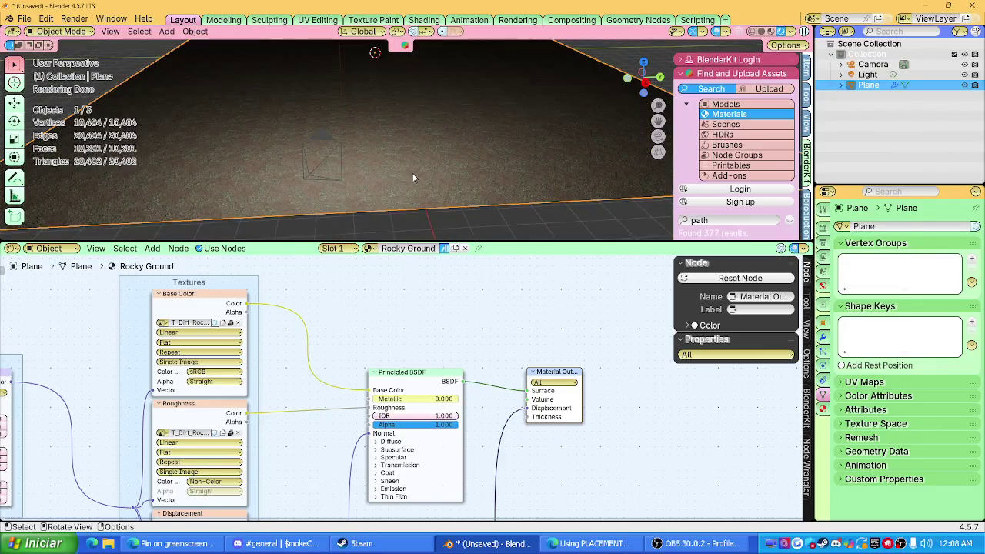
Step: UV-unwrap the plane with Smart UV Project, inspect the rocks, then unlink the Rocky Ground material
{"action": "key", "text": "Tab"}
{"action": "key", "text": "u"}
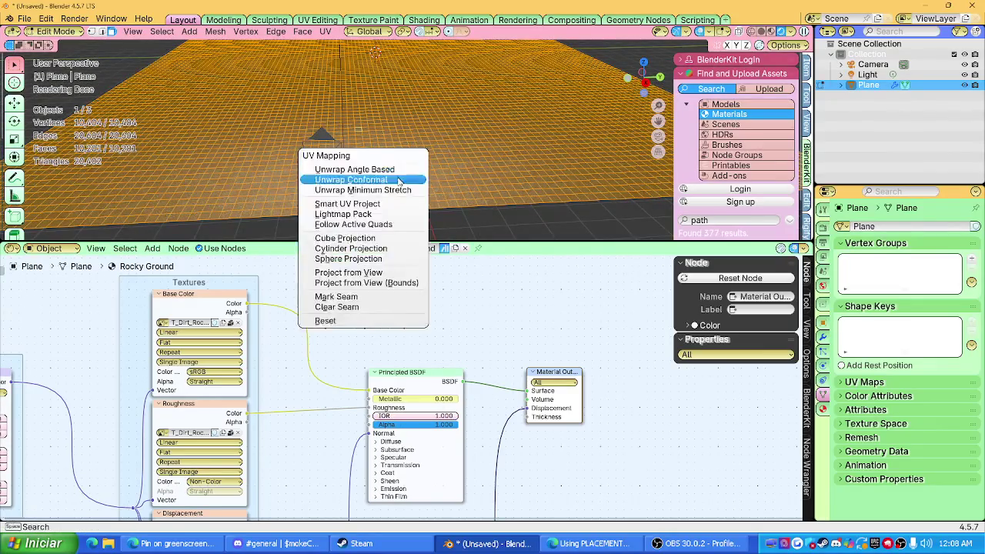
{"action": "left_click", "coordinate": [347, 204]}
{"action": "key", "text": "Tab"}
{"action": "mouse_move", "coordinate": [397, 196]}
{"action": "middle_mouse_down"}
{"action": "mouse_move", "coordinate": [304, 208]}
{"action": "mouse_move", "coordinate": [442, 145]}
{"action": "mouse_move", "coordinate": [462, 231]}
{"action": "middle_mouse_up"}
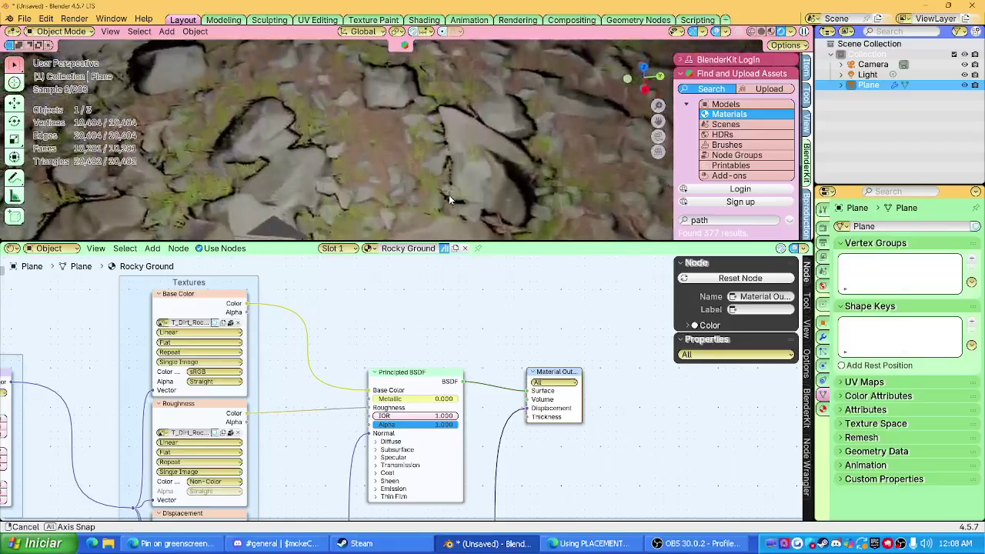
{"action": "left_click_drag", "start_coordinate": [462, 242], "coordinate": [464, 332]}
{"action": "left_click", "coordinate": [463, 338]}
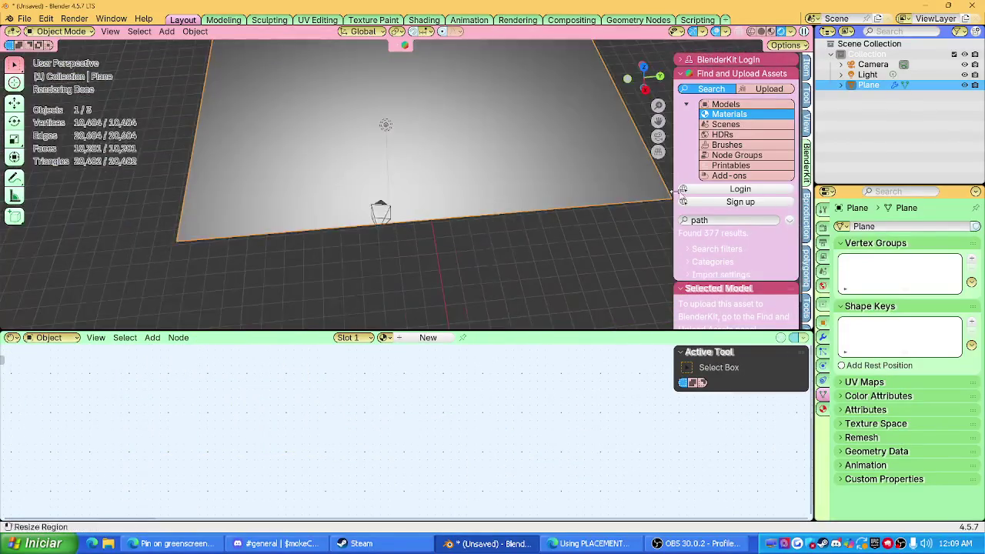
Step: Rerun the BlenderKit 'path' material search and scroll through its results
{"action": "left_click", "coordinate": [716, 220]}
{"action": "key", "text": "Return"}
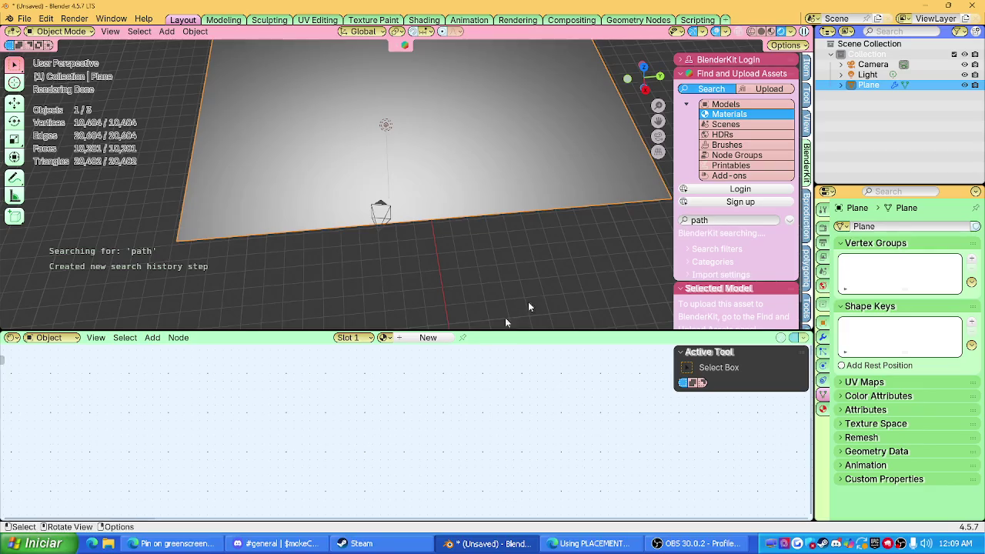
{"action": "left_click_drag", "start_coordinate": [400, 332], "coordinate": [400, 443]}
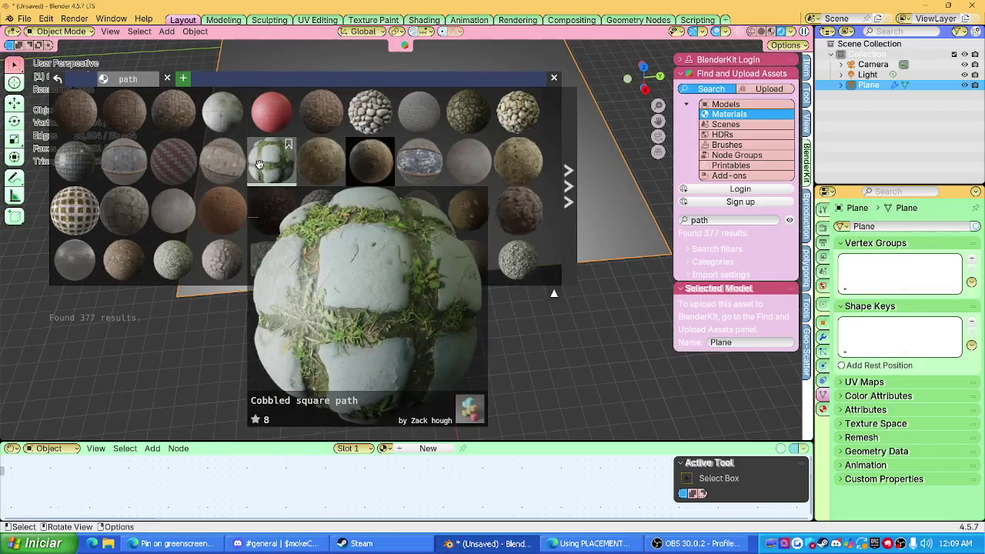
{"action": "scroll", "coordinate": [478, 160], "scroll_direction": "down", "scroll_amount": 2}
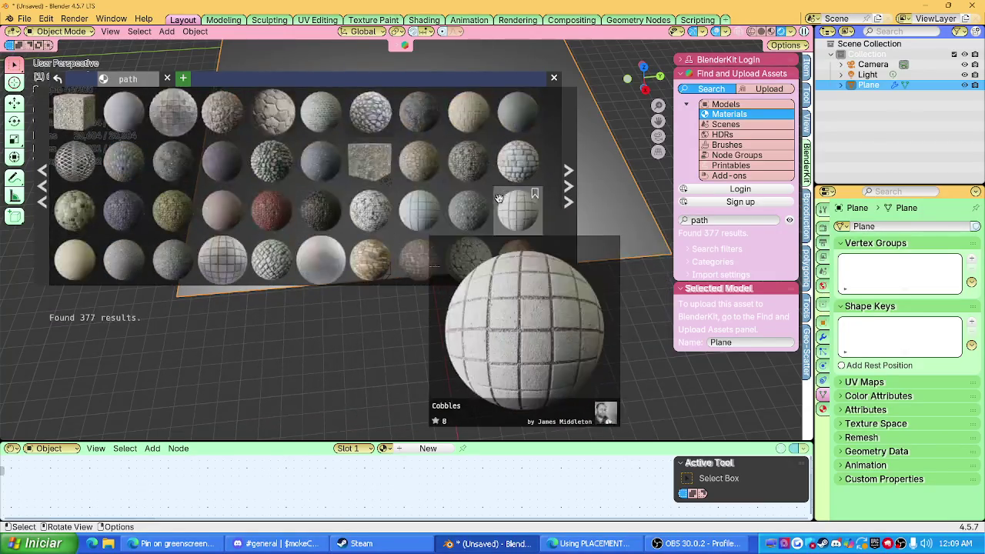
{"action": "scroll", "coordinate": [492, 202], "scroll_direction": "down", "scroll_amount": 2}
{"action": "scroll", "coordinate": [492, 203], "scroll_direction": "down", "scroll_amount": 2}
{"action": "scroll", "coordinate": [492, 203], "scroll_direction": "down", "scroll_amount": 2}
{"action": "scroll", "coordinate": [493, 202], "scroll_direction": "down", "scroll_amount": 2}
{"action": "scroll", "coordinate": [492, 202], "scroll_direction": "down", "scroll_amount": 2}
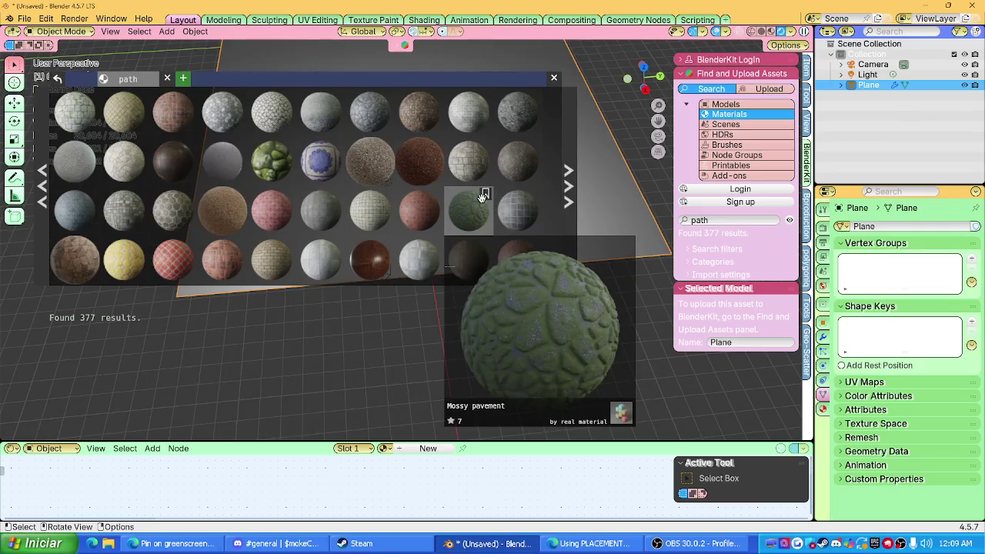
{"action": "scroll", "coordinate": [479, 201], "scroll_direction": "down", "scroll_amount": 3}
Step: Keep browsing the 377 path materials and tilt the view to show the lit plane
{"action": "right_click", "coordinate": [480, 198]}
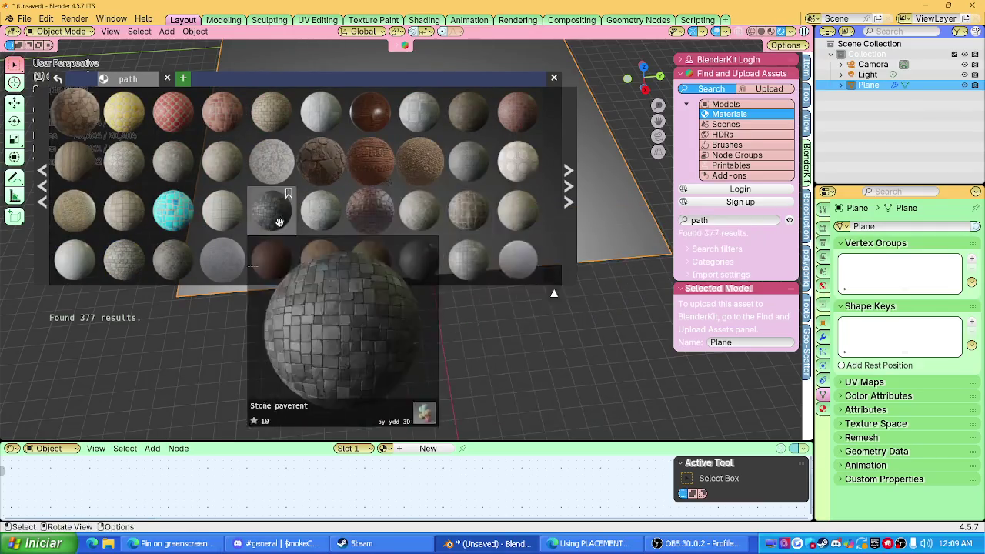
{"action": "scroll", "coordinate": [459, 213], "scroll_direction": "down", "scroll_amount": 2}
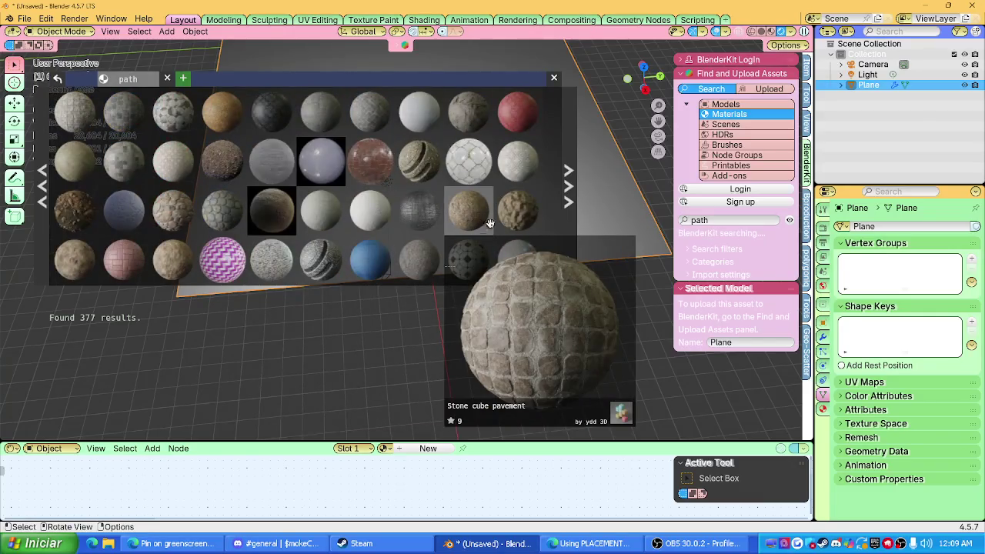
{"action": "scroll", "coordinate": [517, 215], "scroll_direction": "down", "scroll_amount": 2}
{"action": "scroll", "coordinate": [358, 171], "scroll_direction": "down", "scroll_amount": 2}
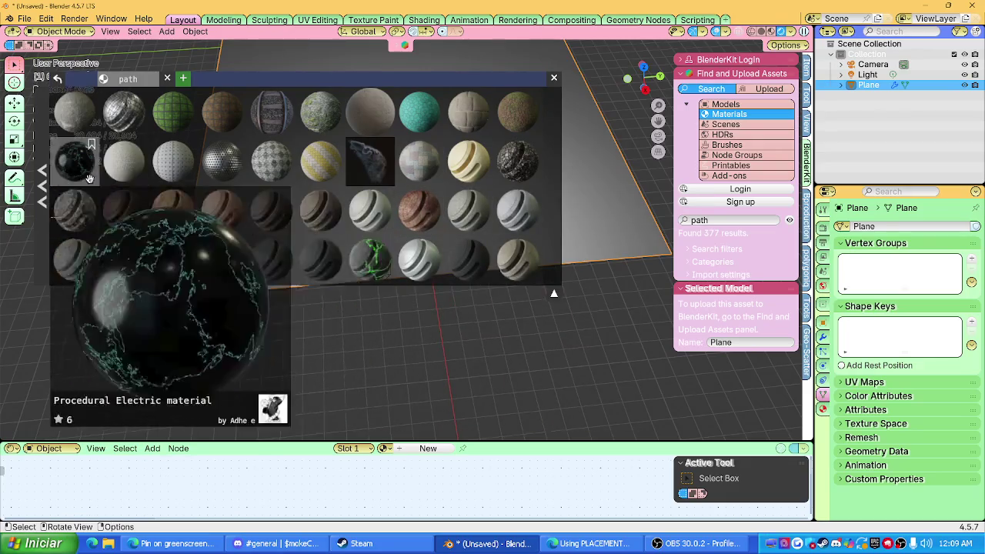
{"action": "scroll", "coordinate": [246, 223], "scroll_direction": "down", "scroll_amount": 2}
{"action": "scroll", "coordinate": [270, 222], "scroll_direction": "down", "scroll_amount": 2}
{"action": "scroll", "coordinate": [430, 243], "scroll_direction": "down", "scroll_amount": 2}
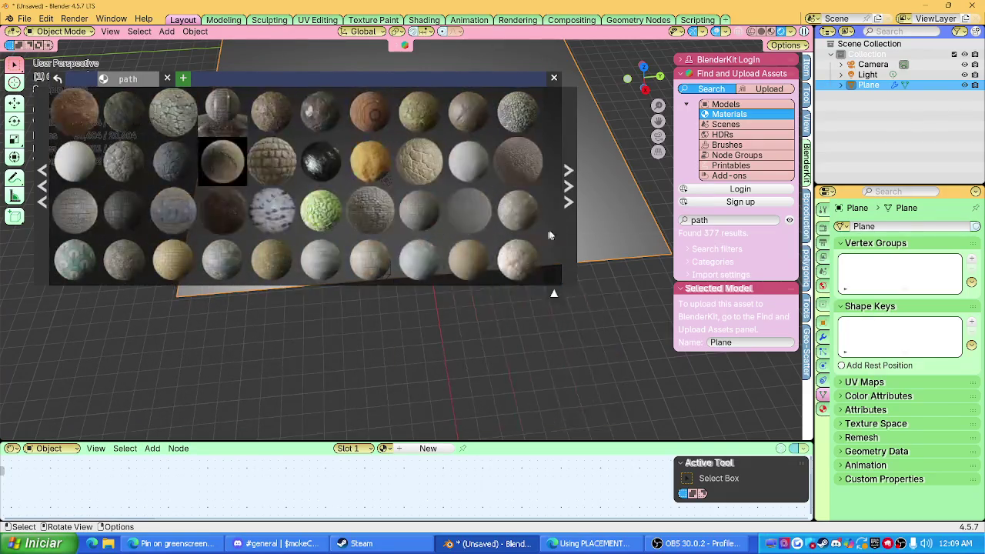
{"action": "scroll", "coordinate": [430, 243], "scroll_direction": "down", "scroll_amount": 2}
{"action": "scroll", "coordinate": [430, 244], "scroll_direction": "up", "scroll_amount": 2}
{"action": "mouse_move", "coordinate": [503, 328]}
{"action": "middle_mouse_down"}
{"action": "mouse_move", "coordinate": [611, 237]}
{"action": "mouse_move", "coordinate": [626, 294]}
{"action": "mouse_move", "coordinate": [642, 246]}
{"action": "middle_mouse_up"}
{"action": "left_click", "coordinate": [741, 222]}
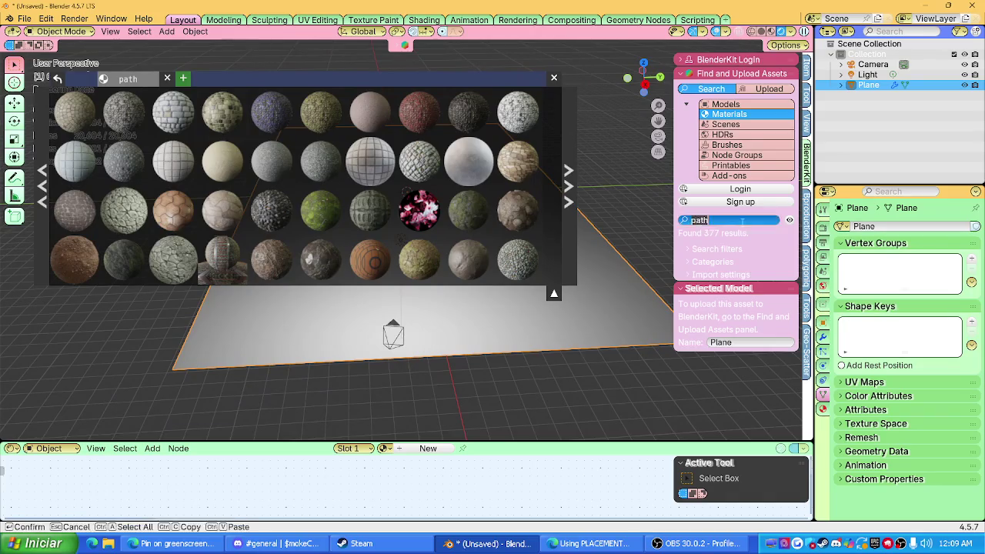
Step: Search BlenderKit materials for 'dirt'
{"action": "type", "text": "dir"}
{"action": "type", "text": "irt"}
{"action": "key", "text": "Return"}
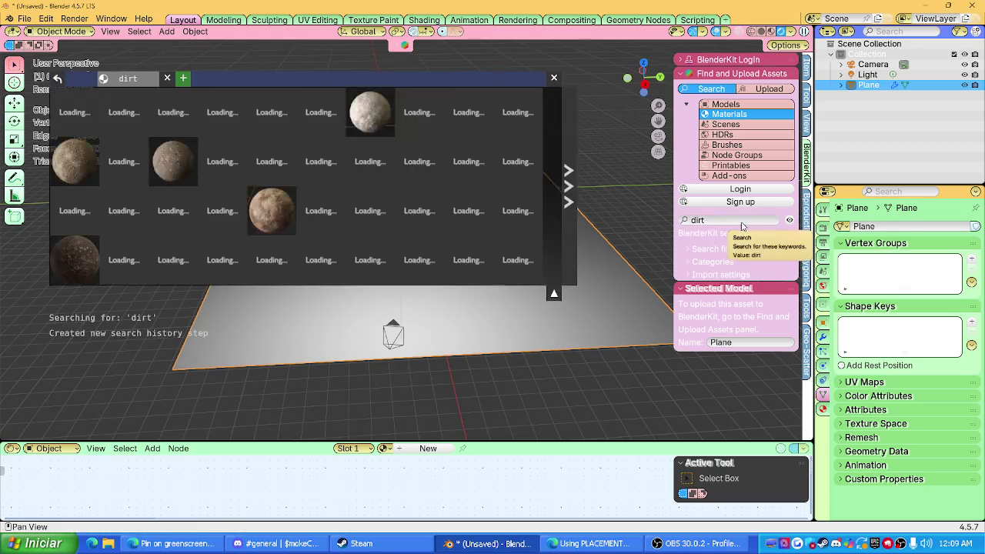
{"action": "left_click", "coordinate": [758, 221]}
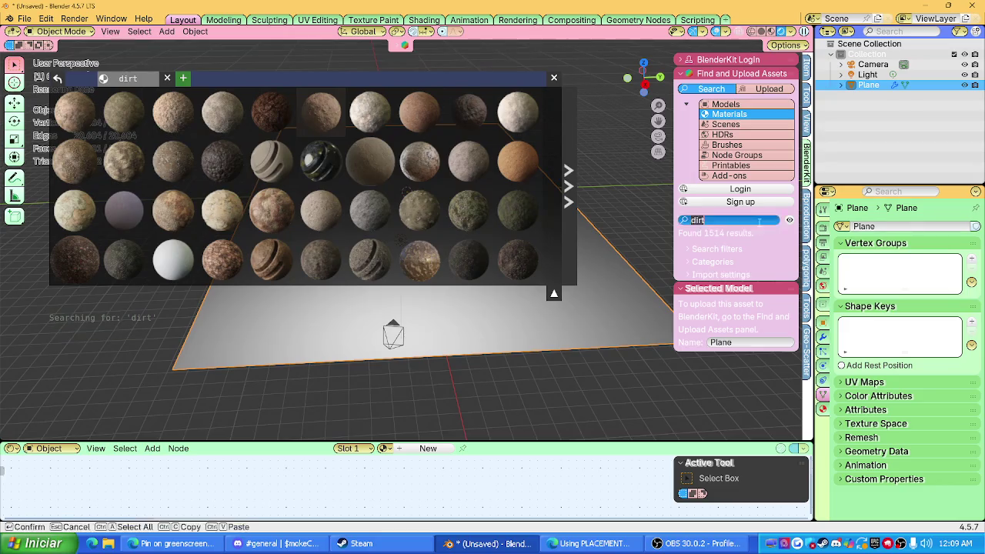
{"action": "key", "text": "Return"}
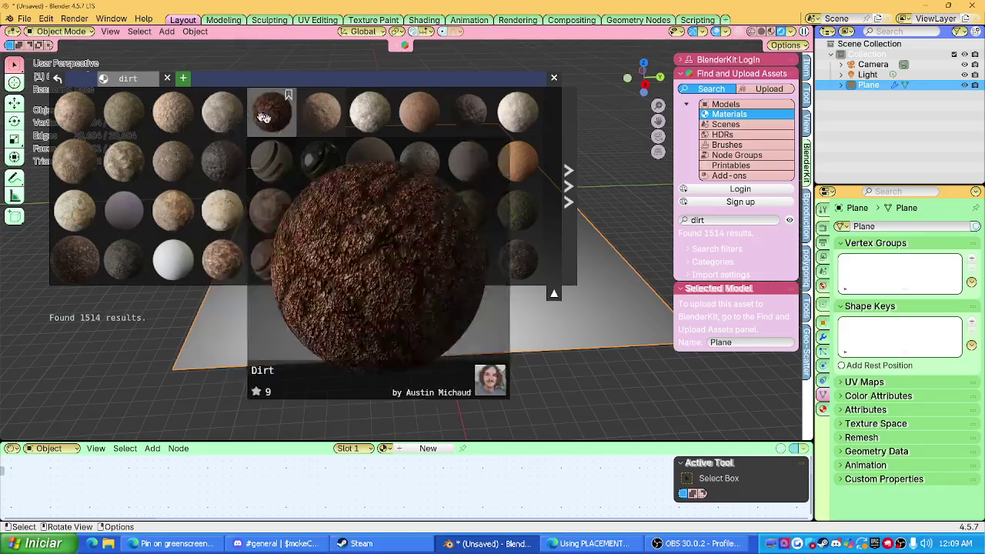
Step: Search for 'gravel' and apply the Gravel material to the plane
{"action": "left_click", "coordinate": [739, 220]}
{"action": "type", "text": "grav"}
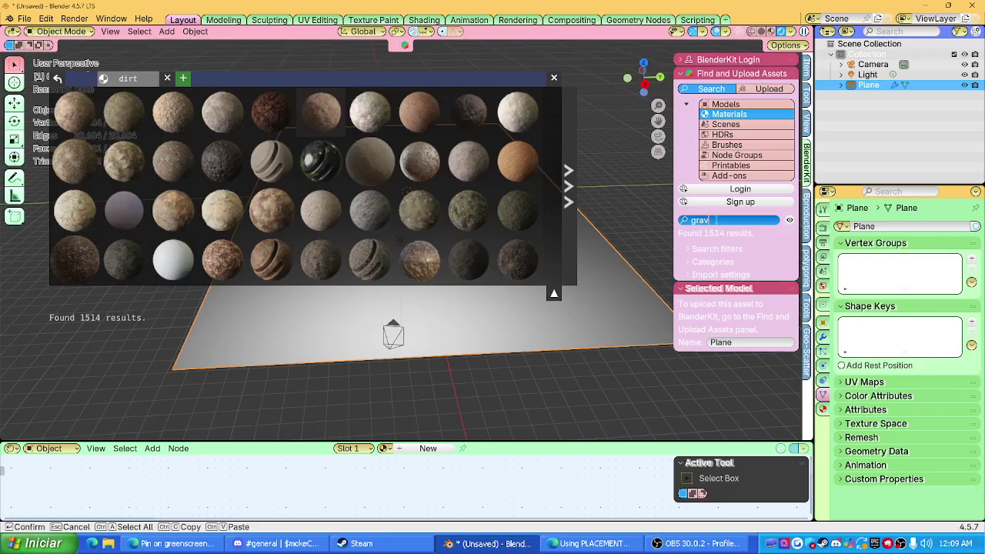
{"action": "key", "text": "Return"}
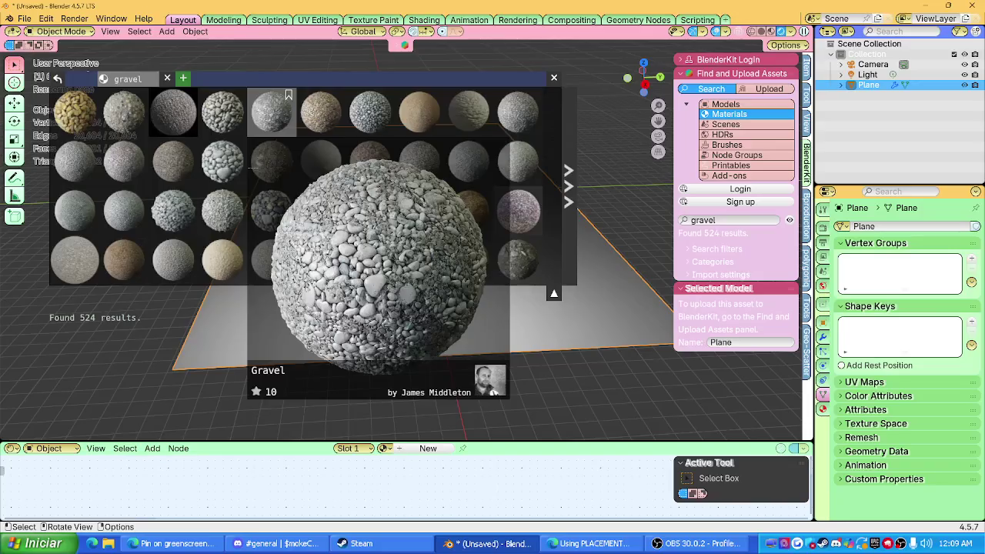
{"action": "left_click", "coordinate": [269, 117]}
{"action": "scroll", "coordinate": [416, 299], "scroll_direction": "up", "scroll_amount": 3}
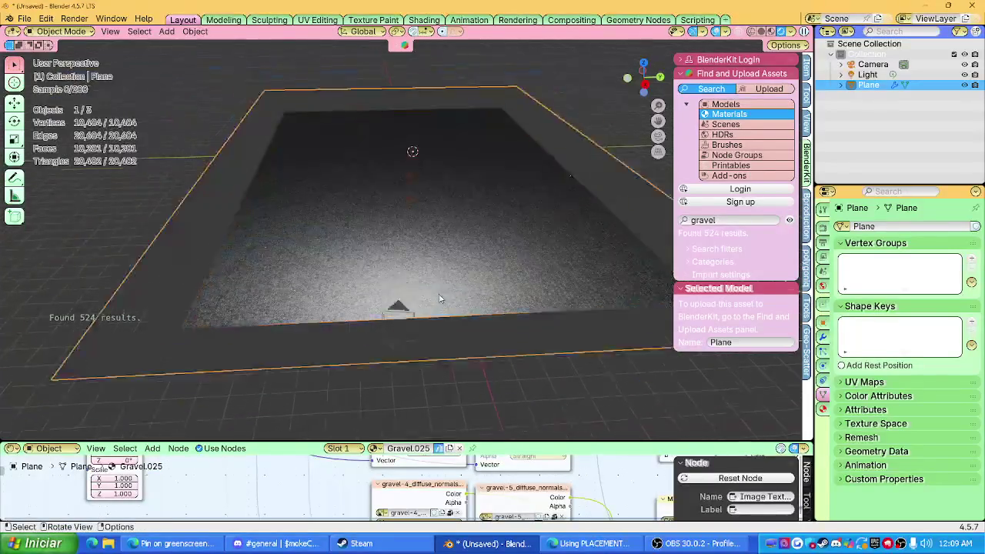
Step: Tilt the view onto the gravel surface and make the node editor area taller
{"action": "scroll", "coordinate": [416, 299], "scroll_direction": "up", "scroll_amount": 3}
{"action": "middle_click_drag", "start_coordinate": [416, 299], "coordinate": [416, 326]}
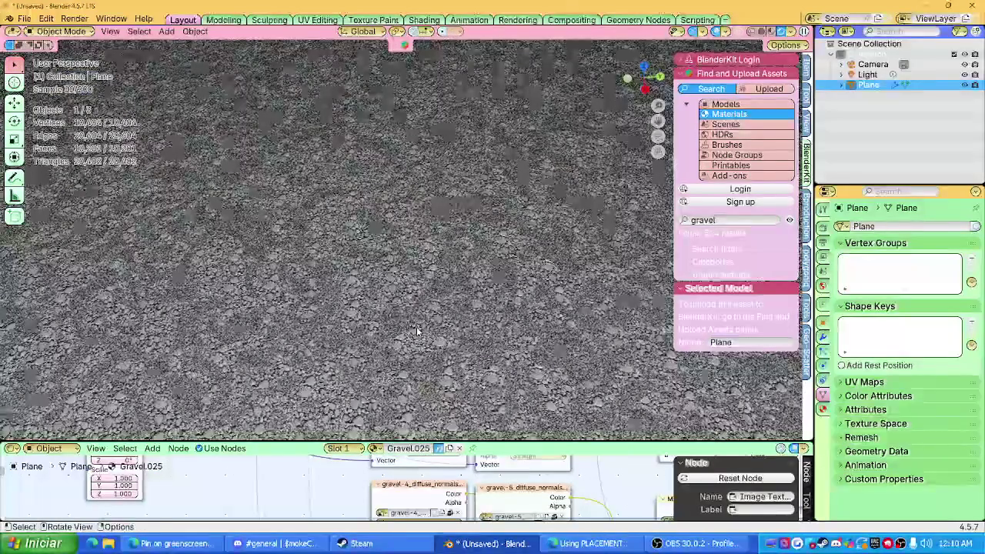
{"action": "scroll", "coordinate": [416, 331], "scroll_direction": "down", "scroll_amount": 5}
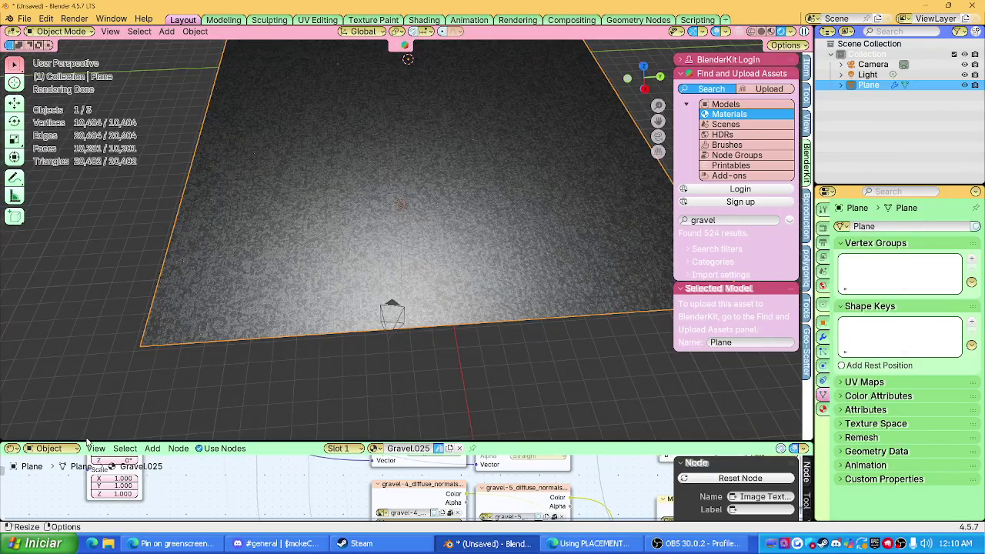
{"action": "left_click", "coordinate": [17, 449]}
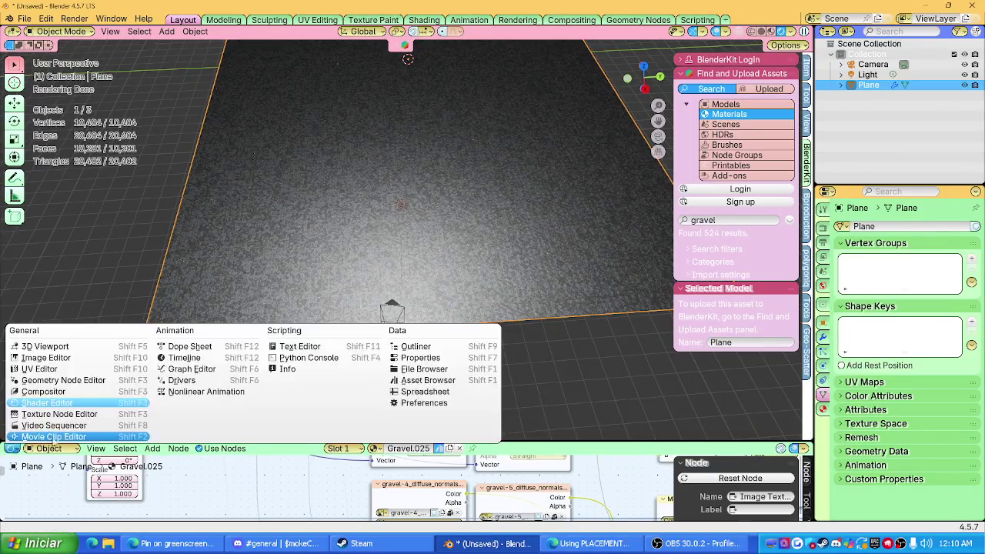
{"action": "left_click", "coordinate": [76, 403]}
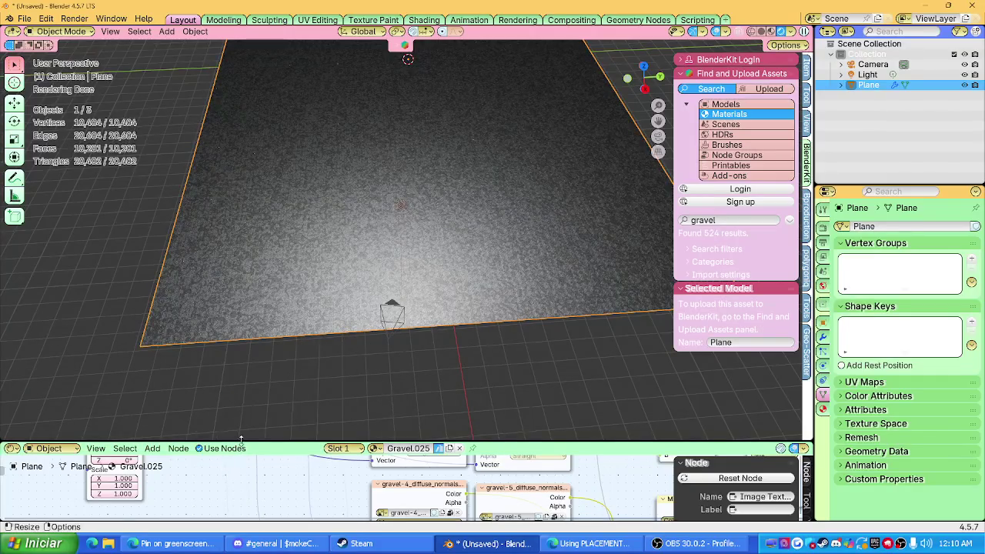
{"action": "left_click_drag", "start_coordinate": [241, 440], "coordinate": [241, 287]}
Step: Select all of the plane's mesh and unwrap it with Smart UV Project
{"action": "key", "text": "Tab"}
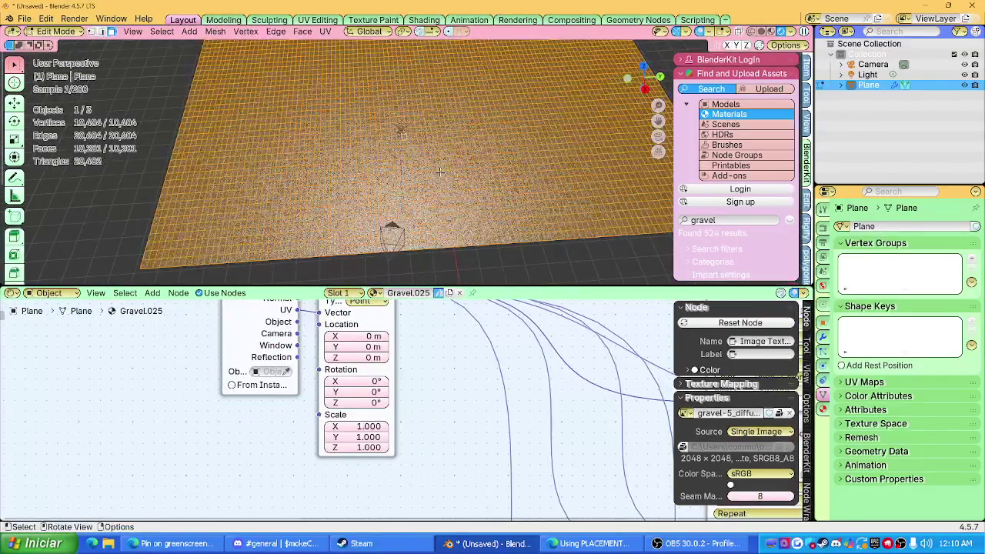
{"action": "left_click", "coordinate": [440, 173]}
{"action": "key", "text": "a"}
{"action": "key", "text": "u"}
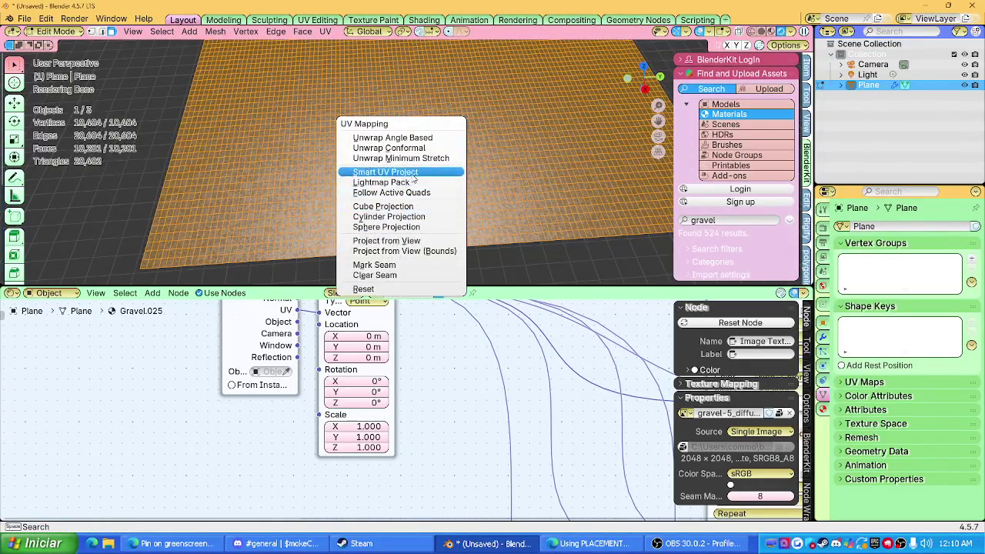
{"action": "left_click", "coordinate": [384, 171]}
{"action": "left_click", "coordinate": [377, 275]}
{"action": "key", "text": "Tab"}
Step: Zoom and orbit to inspect the gravel texture and the plane's edges
{"action": "mouse_move", "coordinate": [449, 223]}
{"action": "middle_mouse_down"}
{"action": "mouse_move", "coordinate": [449, 205]}
{"action": "mouse_move", "coordinate": [474, 240]}
{"action": "mouse_move", "coordinate": [431, 246]}
{"action": "middle_mouse_up"}
{"action": "scroll", "coordinate": [449, 205], "scroll_direction": "up", "scroll_amount": 4}
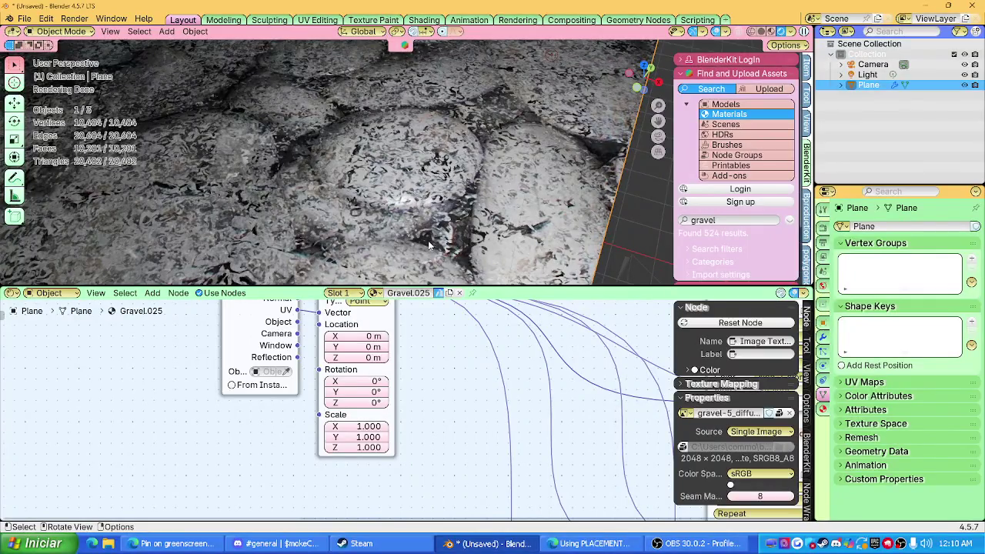
{"action": "scroll", "coordinate": [424, 241], "scroll_direction": "down", "scroll_amount": 3}
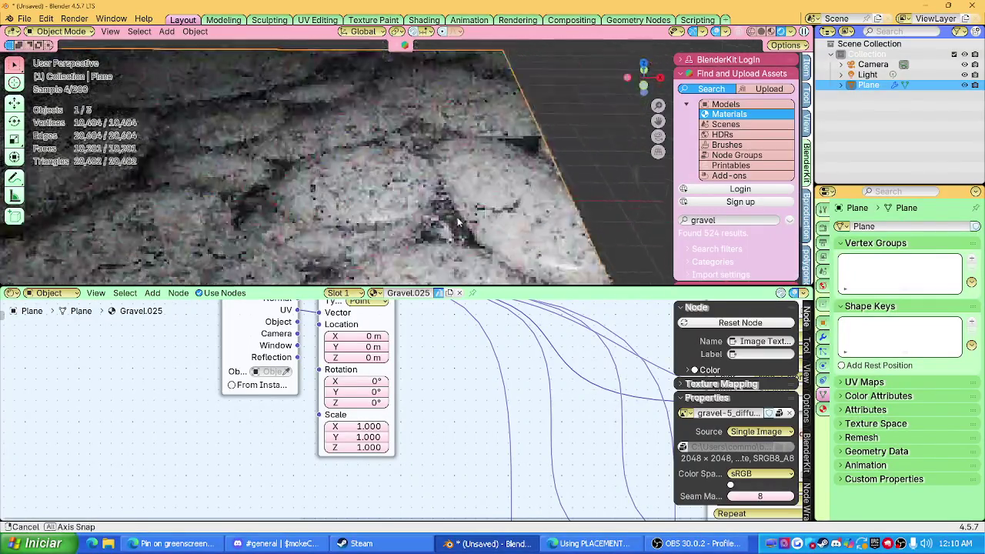
{"action": "mouse_move", "coordinate": [425, 200]}
{"action": "middle_mouse_down"}
{"action": "mouse_move", "coordinate": [490, 194]}
{"action": "mouse_move", "coordinate": [402, 175]}
{"action": "mouse_move", "coordinate": [404, 129]}
{"action": "middle_mouse_up"}
{"action": "scroll", "coordinate": [404, 130], "scroll_direction": "down", "scroll_amount": 3}
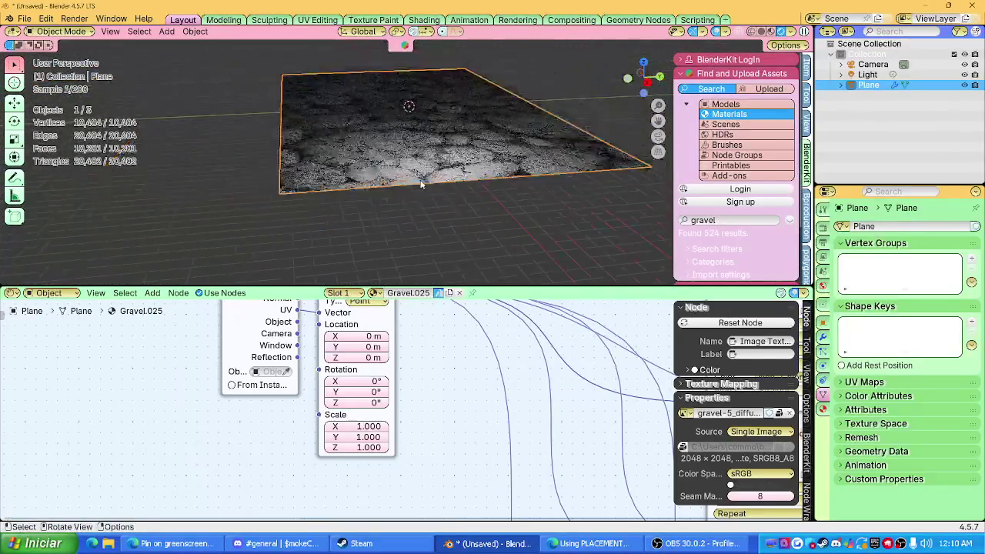
{"action": "key", "text": "Tab"}
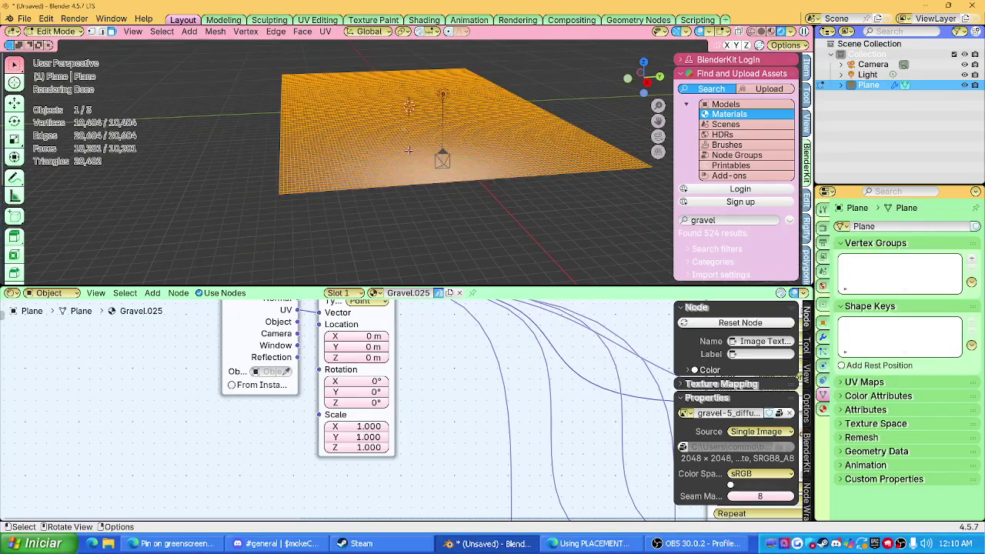
{"action": "key", "text": "Tab"}
Step: Delete the gravel plane and add a fresh mesh plane
{"action": "key", "text": "x"}
{"action": "left_click", "coordinate": [407, 149]}
{"action": "key", "text": "shift+a"}
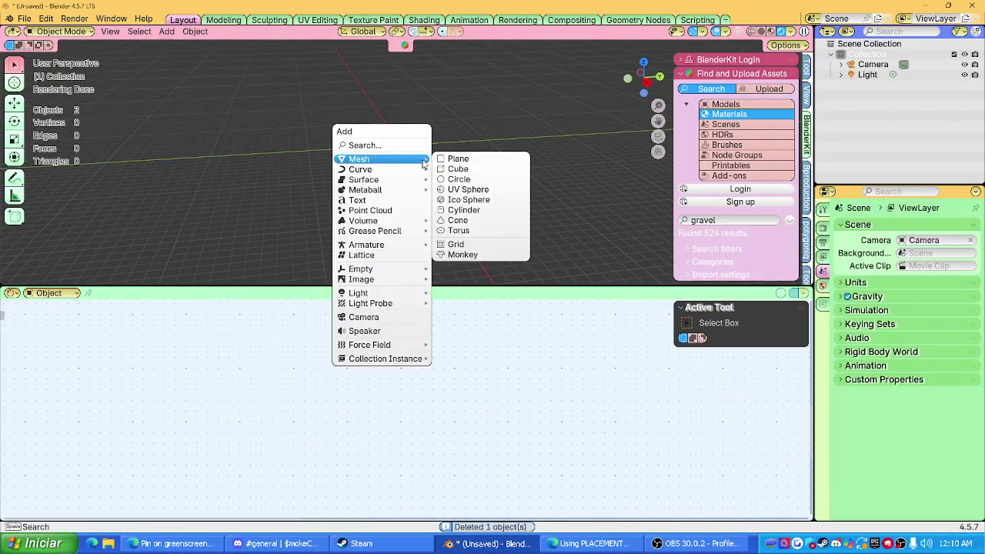
{"action": "left_click", "coordinate": [456, 159]}
Step: Scale the new plane up, then stretch it along the Y axis
{"action": "middle_click_drag", "start_coordinate": [437, 231], "coordinate": [457, 172]}
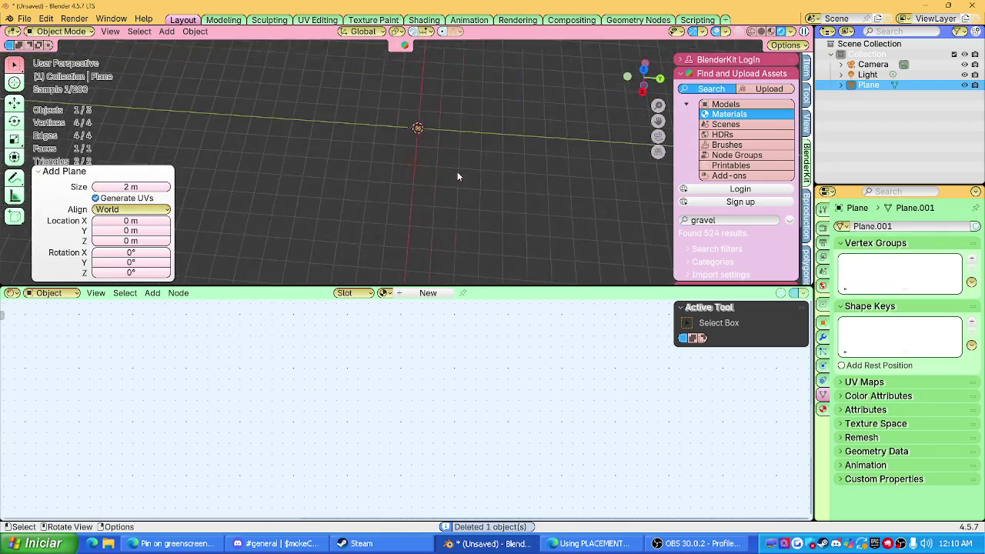
{"action": "key", "text": "g"}
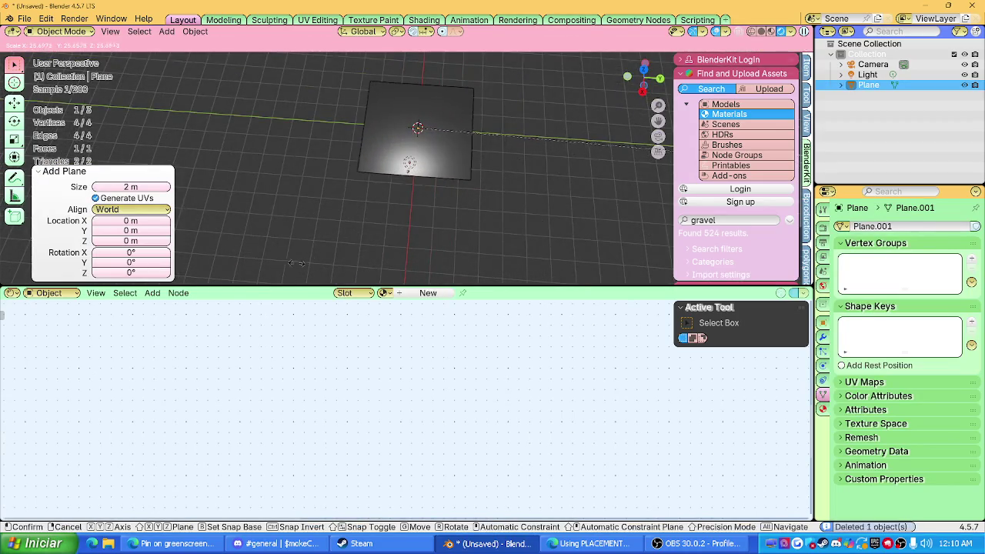
{"action": "key", "text": "s"}
{"action": "left_click", "coordinate": [408, 221]}
{"action": "left_click", "coordinate": [407, 220]}
{"action": "key", "text": "ctrl+z"}
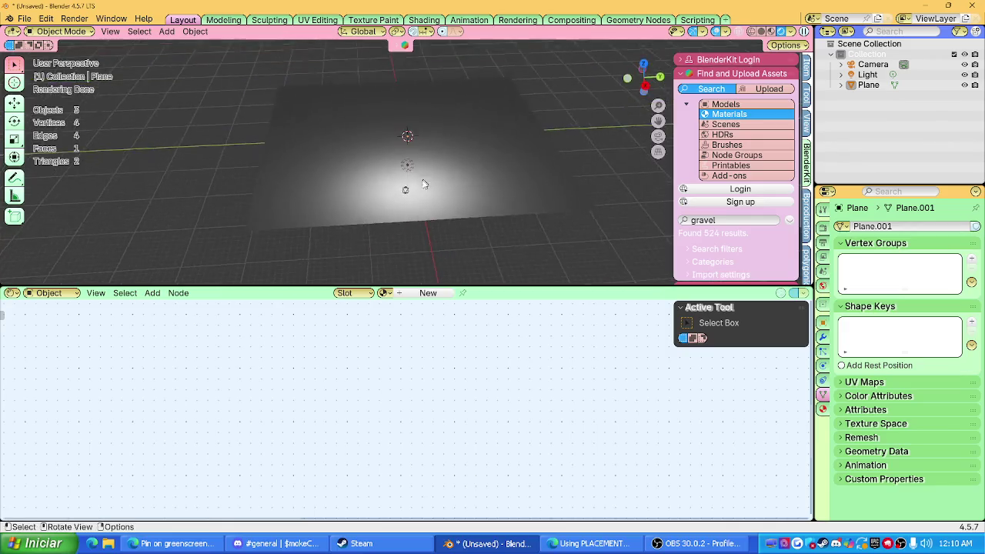
{"action": "left_click", "coordinate": [551, 198]}
{"action": "key", "text": "s"}
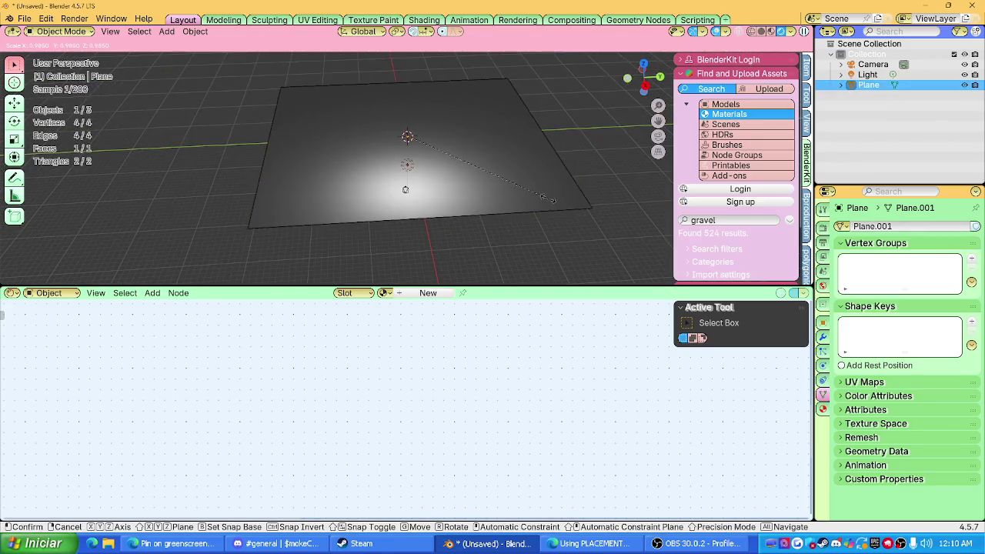
{"action": "key", "text": "y"}
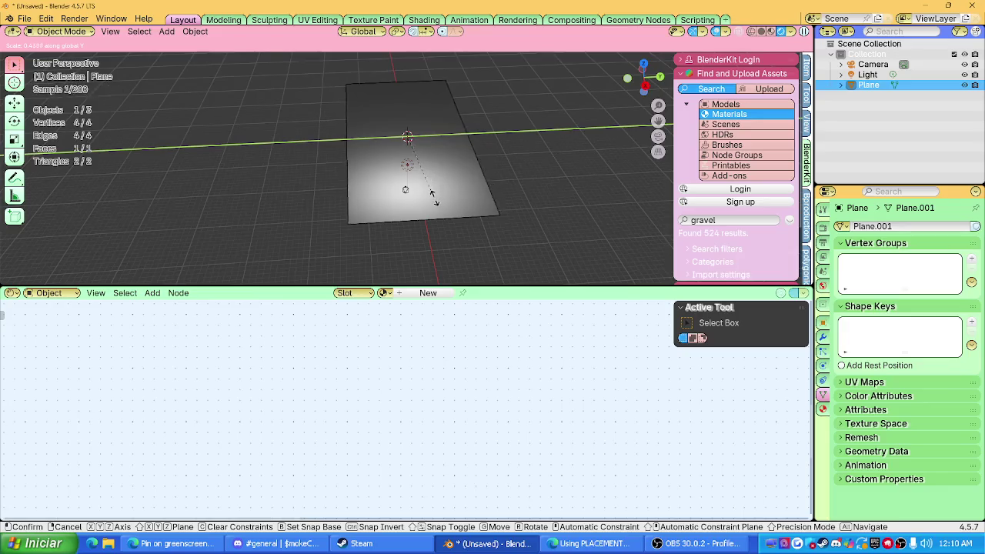
{"action": "left_click", "coordinate": [454, 199]}
Step: Shrink the node editor and orbit to look down along the long plane
{"action": "scroll", "coordinate": [461, 142], "scroll_direction": "up", "scroll_amount": 3}
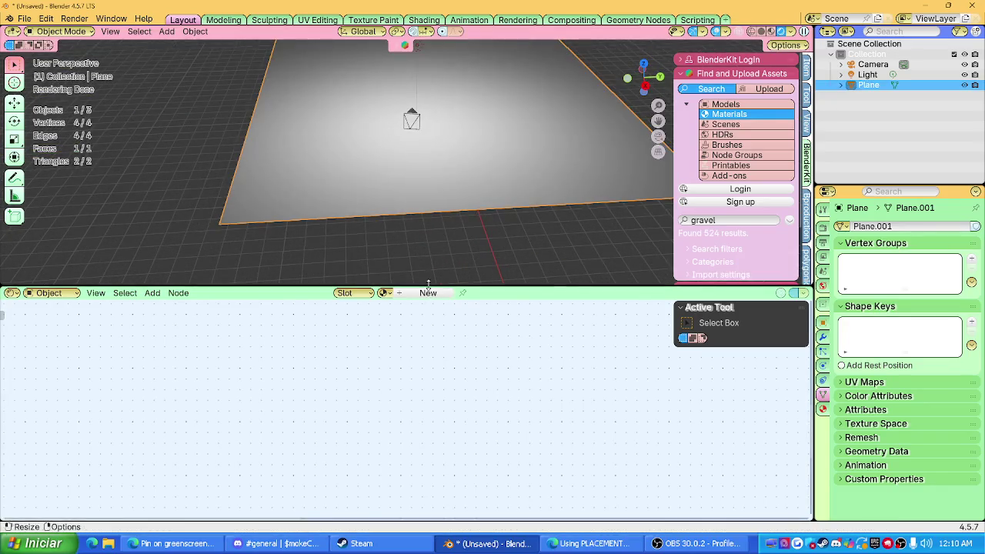
{"action": "left_click_drag", "start_coordinate": [452, 287], "coordinate": [453, 483]}
{"action": "scroll", "coordinate": [442, 275], "scroll_direction": "up", "scroll_amount": 2}
{"action": "middle_click_drag", "start_coordinate": [441, 275], "coordinate": [476, 433]}
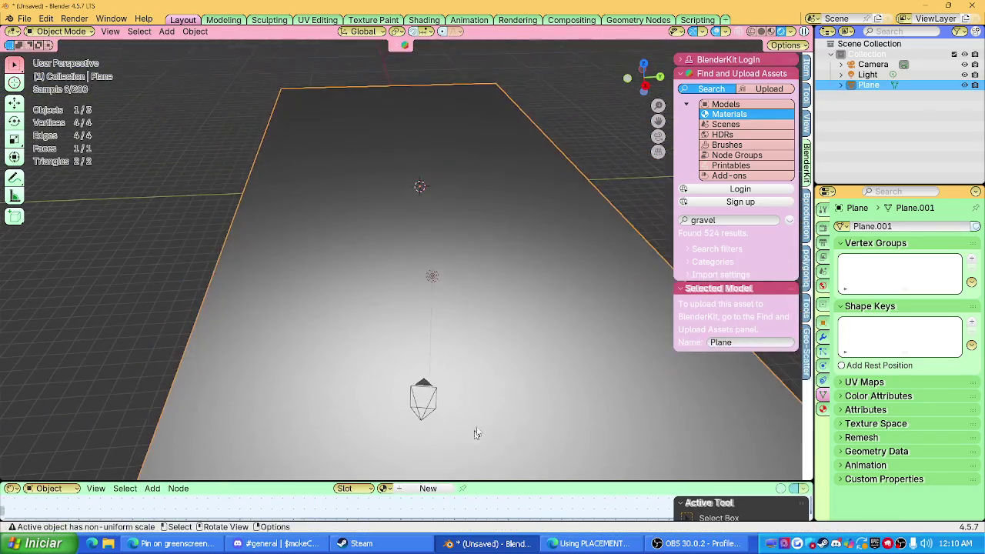
{"action": "left_click", "coordinate": [733, 220]}
Step: Search BlenderKit materials for 'stone', browse the 4572 results, then close the asset bar
{"action": "key", "text": "BackSpace"}
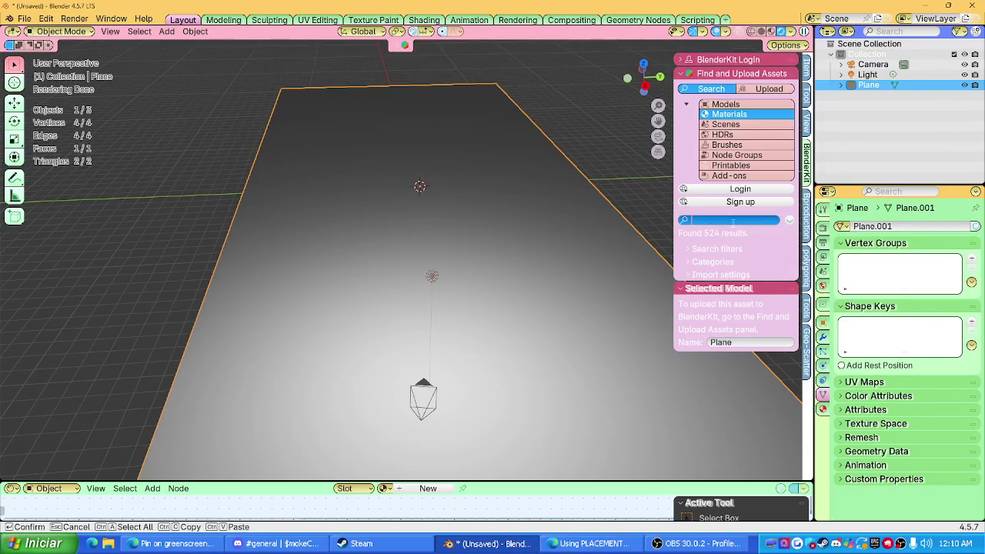
{"action": "type", "text": "stone"}
{"action": "key", "text": "Return"}
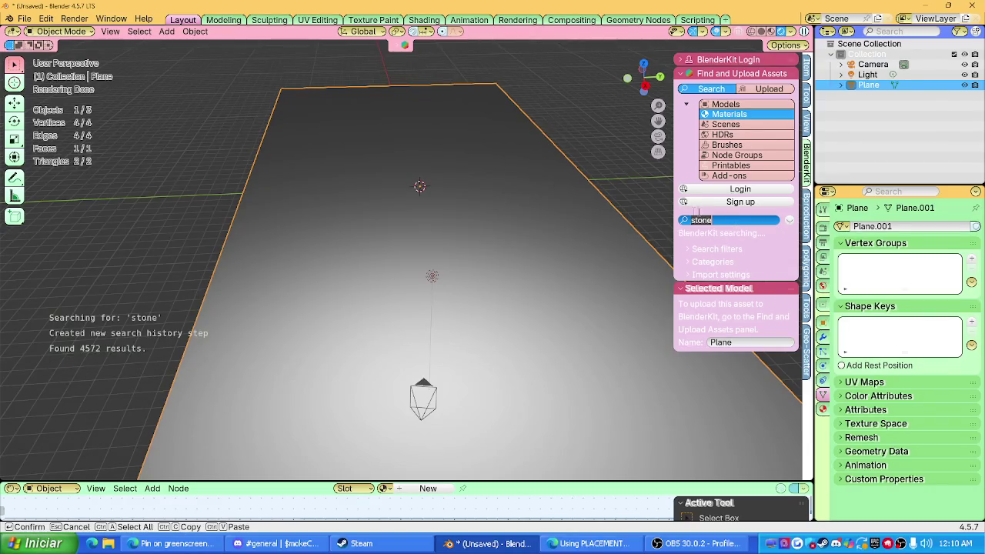
{"action": "key", "text": "Return"}
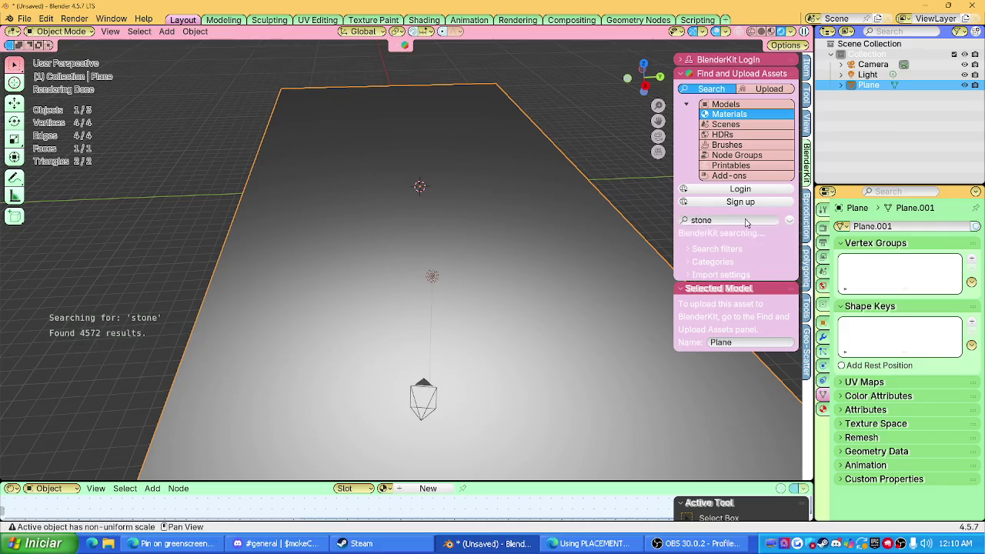
{"action": "scroll", "coordinate": [277, 198], "scroll_direction": "down", "scroll_amount": 2}
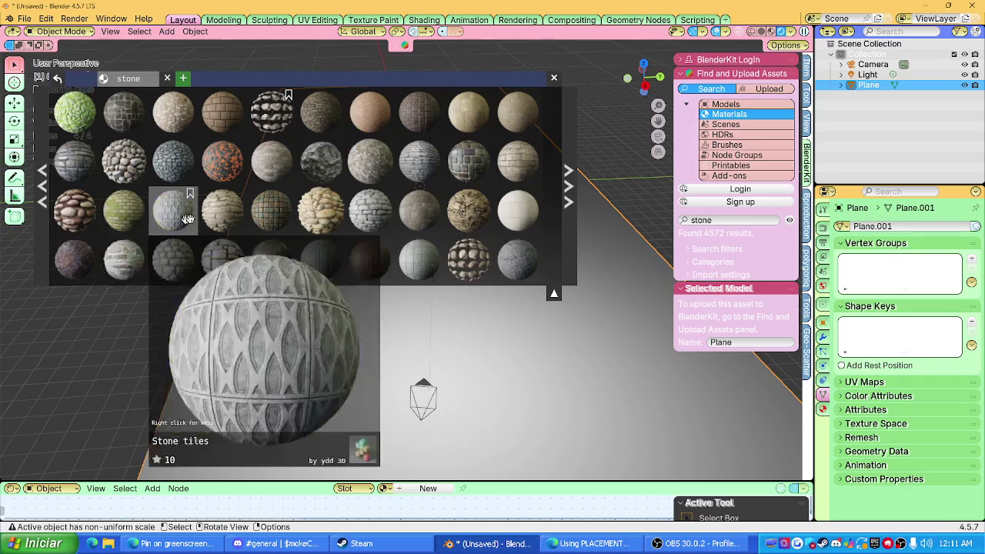
{"action": "scroll", "coordinate": [277, 162], "scroll_direction": "down", "scroll_amount": 3}
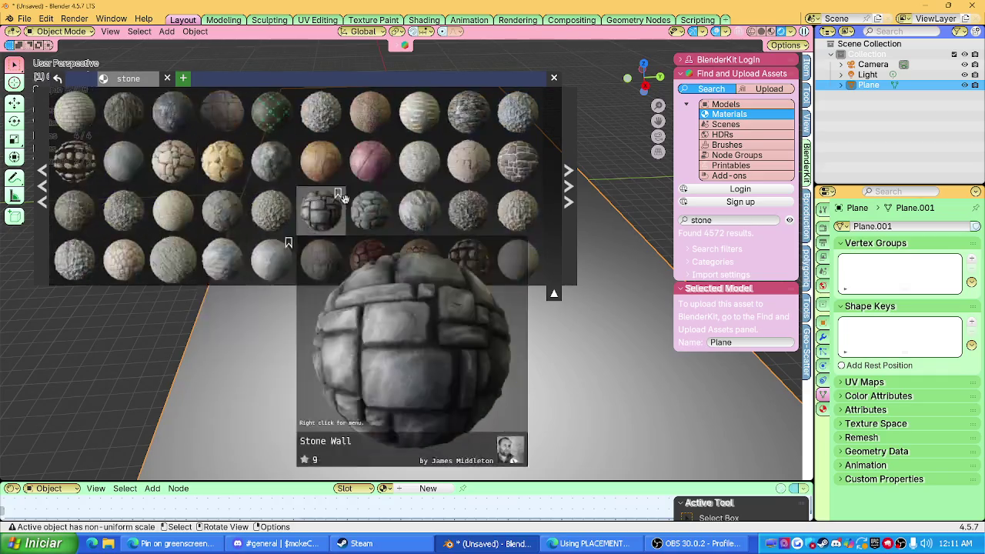
{"action": "scroll", "coordinate": [337, 123], "scroll_direction": "up", "scroll_amount": 2}
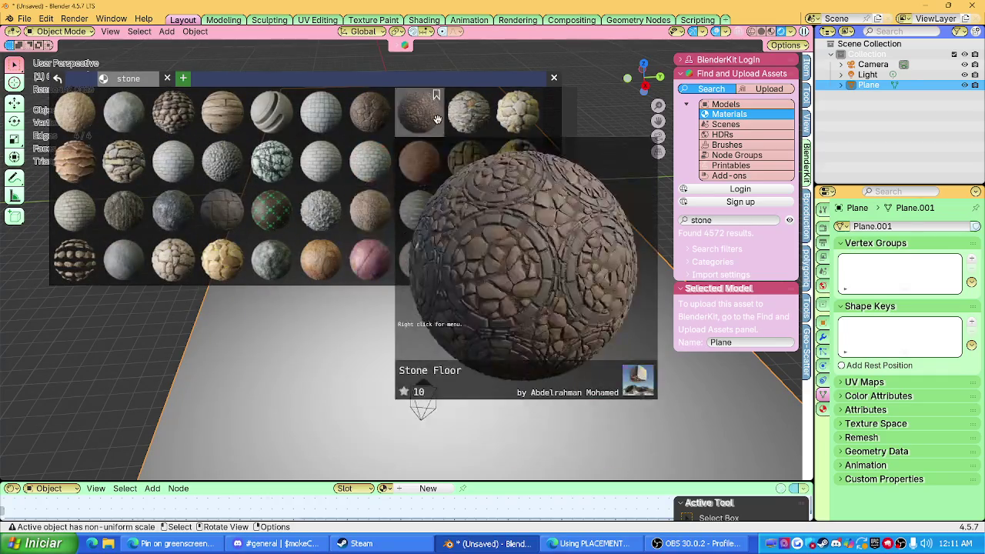
{"action": "scroll", "coordinate": [238, 231], "scroll_direction": "down", "scroll_amount": 3}
{"action": "mouse_move", "coordinate": [321, 260]}
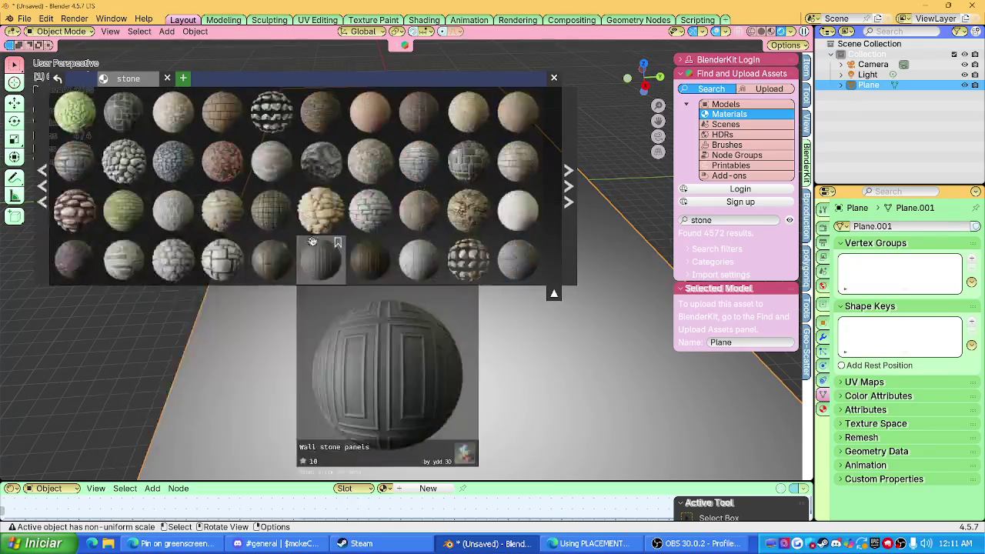
{"action": "scroll", "coordinate": [238, 230], "scroll_direction": "down", "scroll_amount": 3}
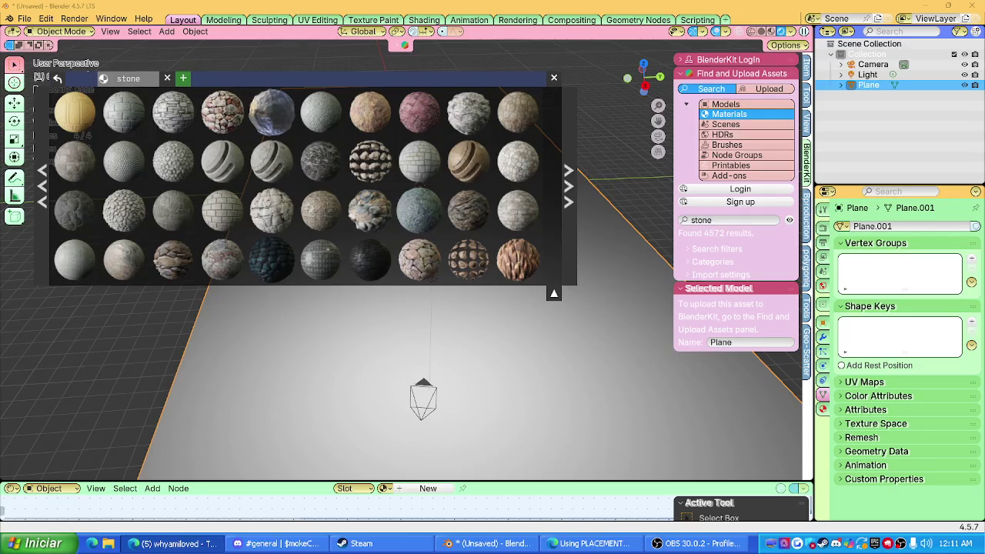
{"action": "left_click", "coordinate": [553, 78]}
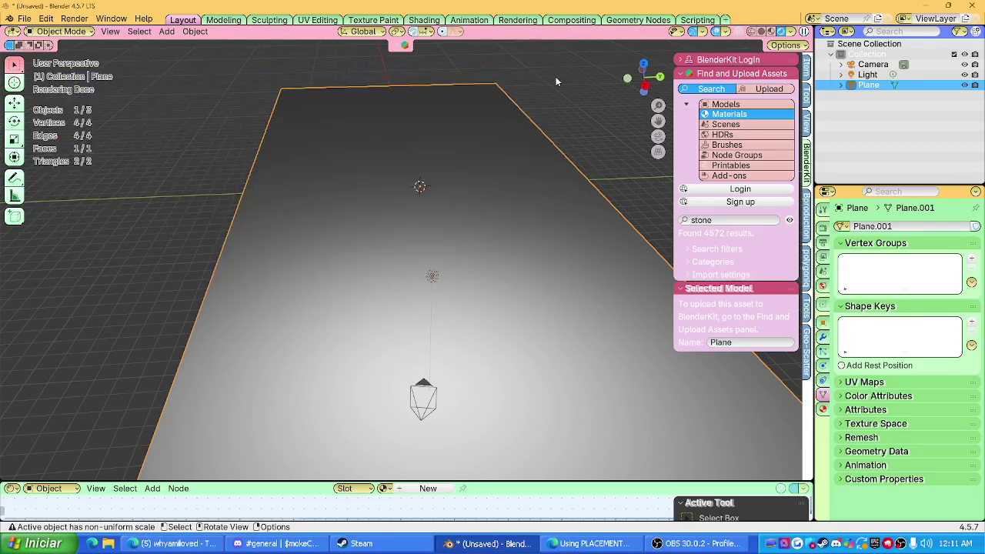